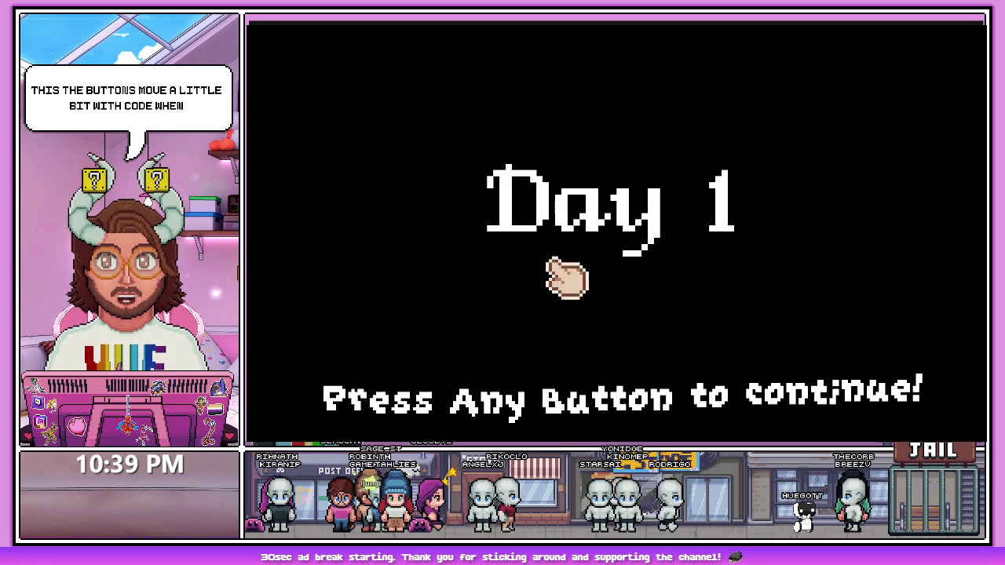
Start Day 1, move to the baking station, and drag the Cocoa Powder back to the Cocoa Jar
left_click(559, 280)
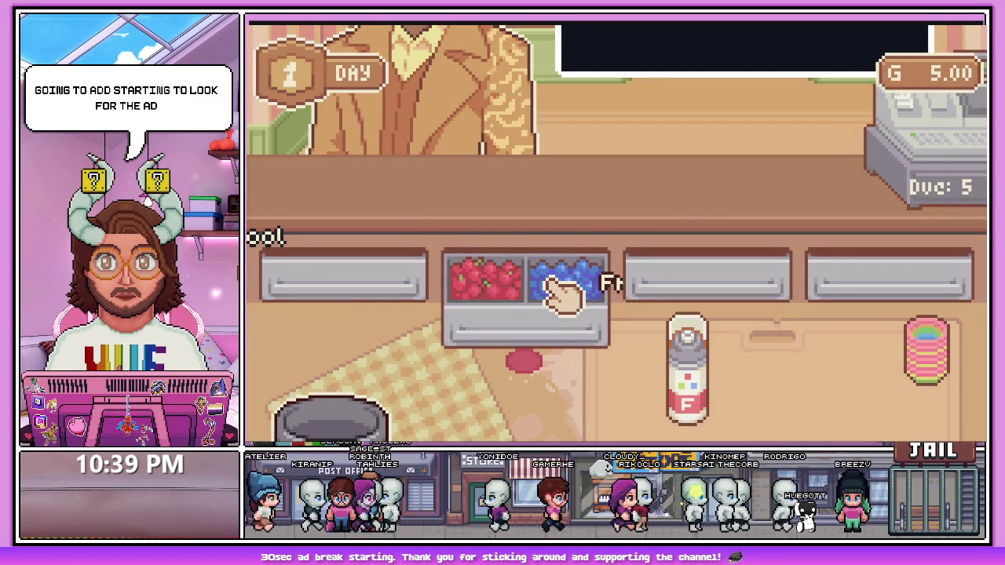
key("Right")
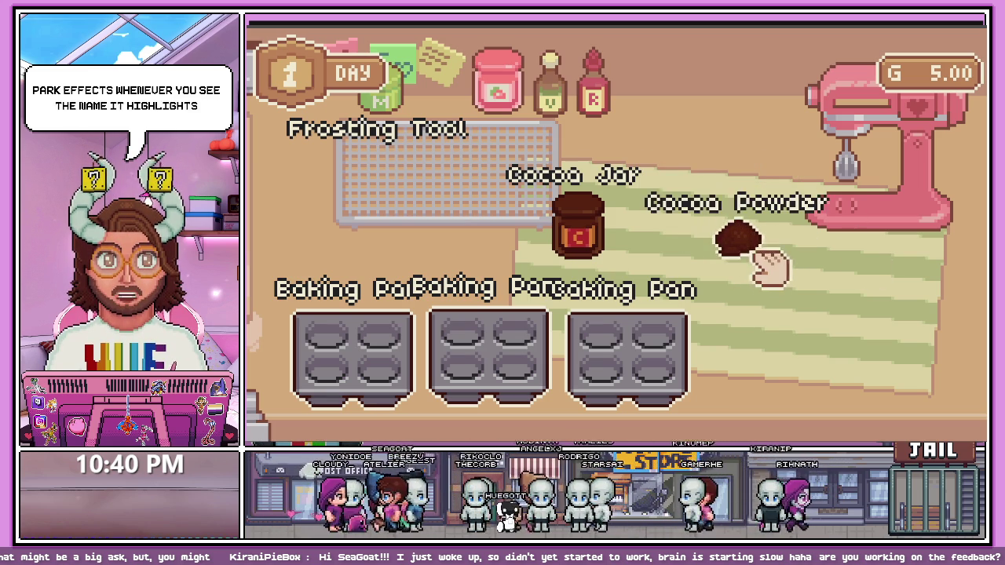
mouse_move(771, 273)
left_mouse_down()
mouse_move(692, 310)
mouse_move(655, 228)
mouse_move(564, 206)
left_mouse_up()
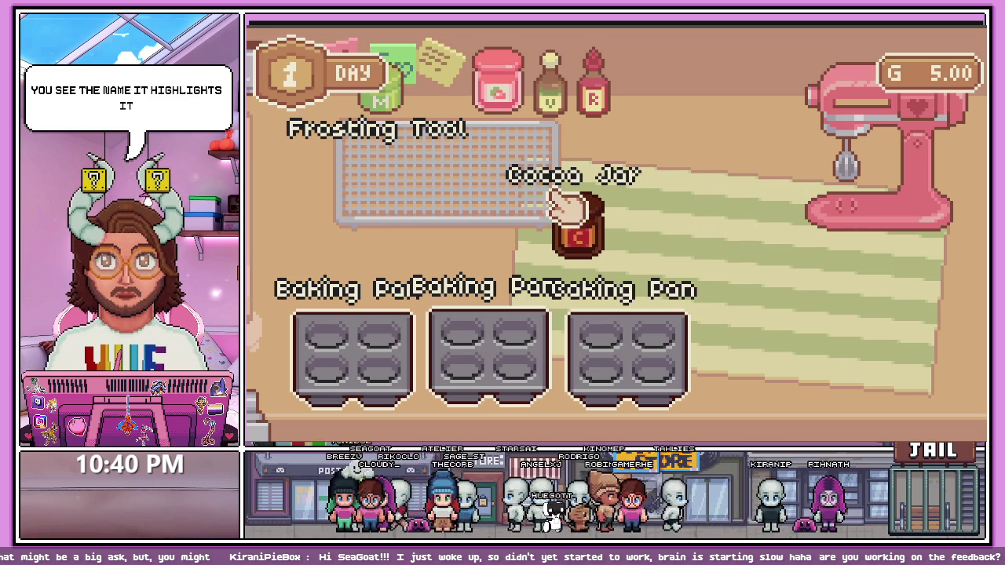
left_click_drag(775, 252, 567, 218)
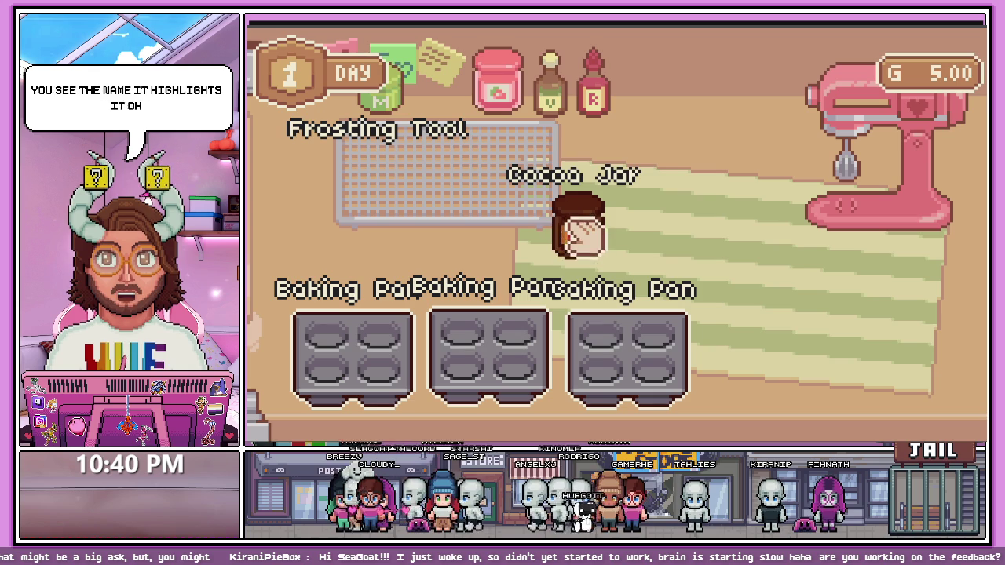
mouse_move(774, 240)
left_mouse_down()
mouse_move(589, 234)
mouse_move(717, 246)
mouse_move(714, 150)
mouse_move(721, 177)
mouse_move(763, 209)
mouse_move(606, 270)
mouse_move(716, 257)
mouse_move(694, 241)
mouse_move(660, 253)
mouse_move(579, 226)
mouse_move(691, 246)
mouse_move(725, 238)
mouse_move(718, 228)
left_mouse_up()
Pick up the red velvet cupcake and frost it with red frosting
key("a")
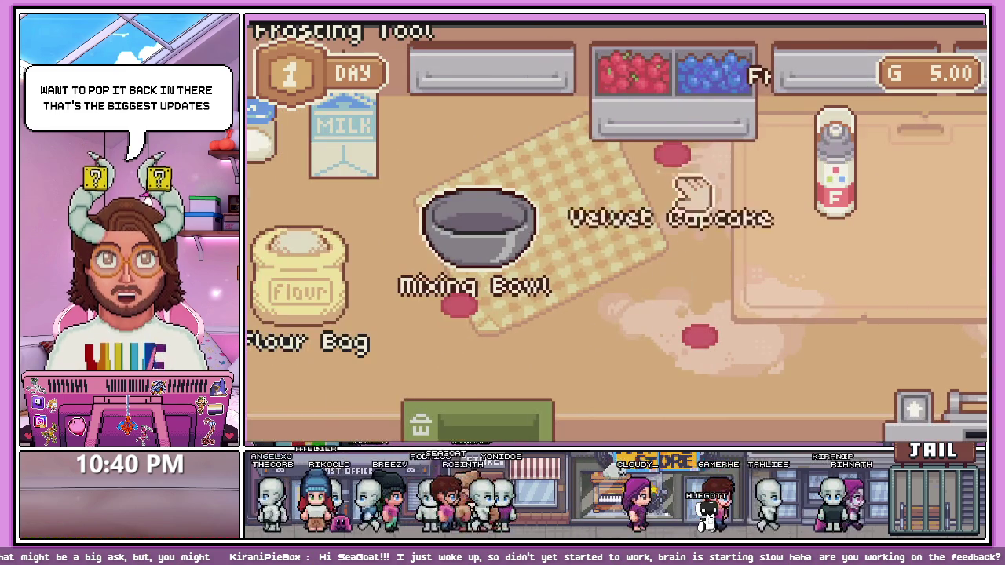
left_click_drag(691, 195, 703, 247)
key("d")
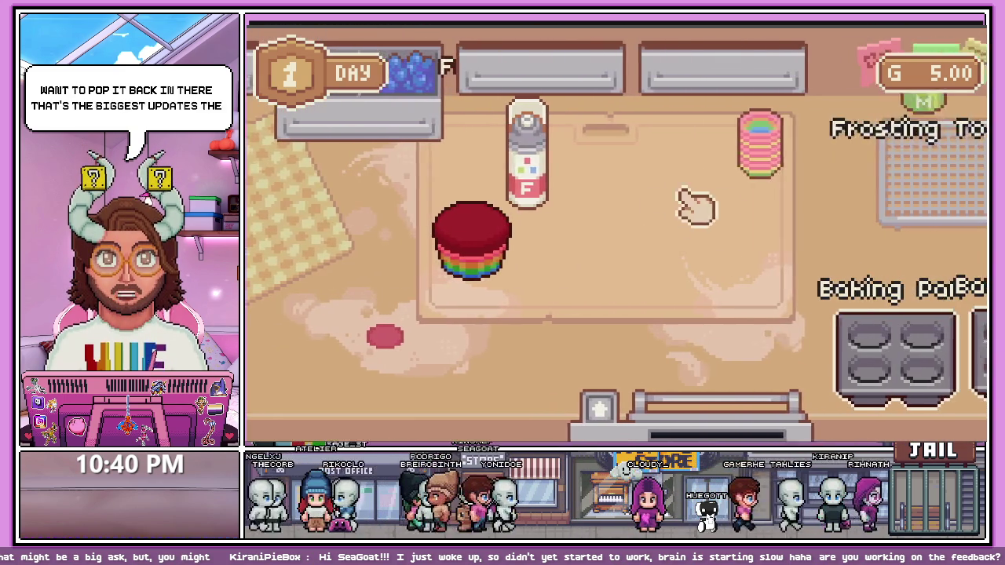
mouse_move(461, 175)
left_mouse_down()
mouse_move(590, 186)
mouse_move(393, 196)
mouse_move(415, 213)
mouse_move(456, 197)
mouse_move(586, 245)
left_mouse_up()
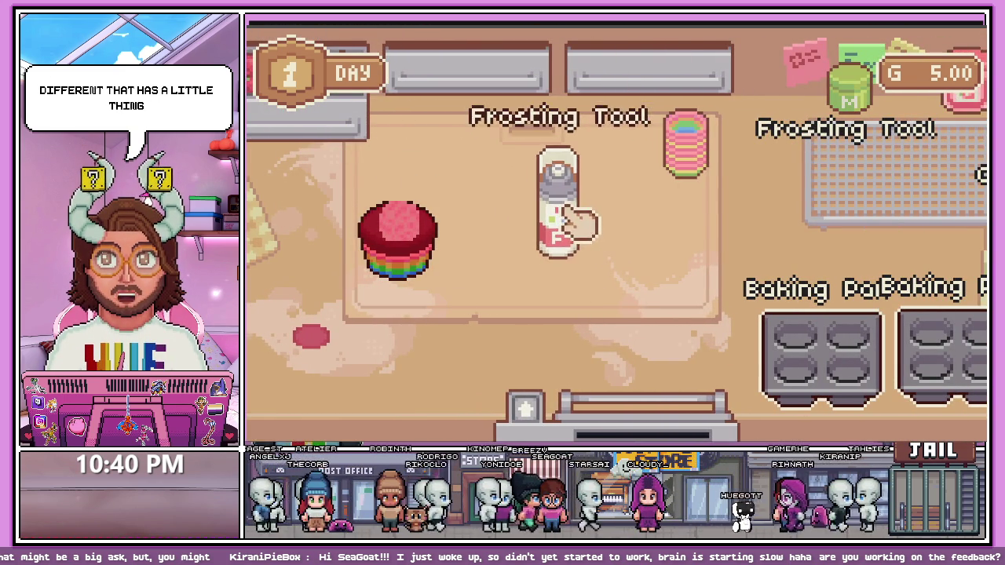
Nudge the first baking pan left, then pan around the kitchen and up to the customer
key("d")
mouse_move(668, 375)
left_mouse_down()
mouse_move(636, 344)
mouse_move(652, 369)
left_mouse_up()
key("d")
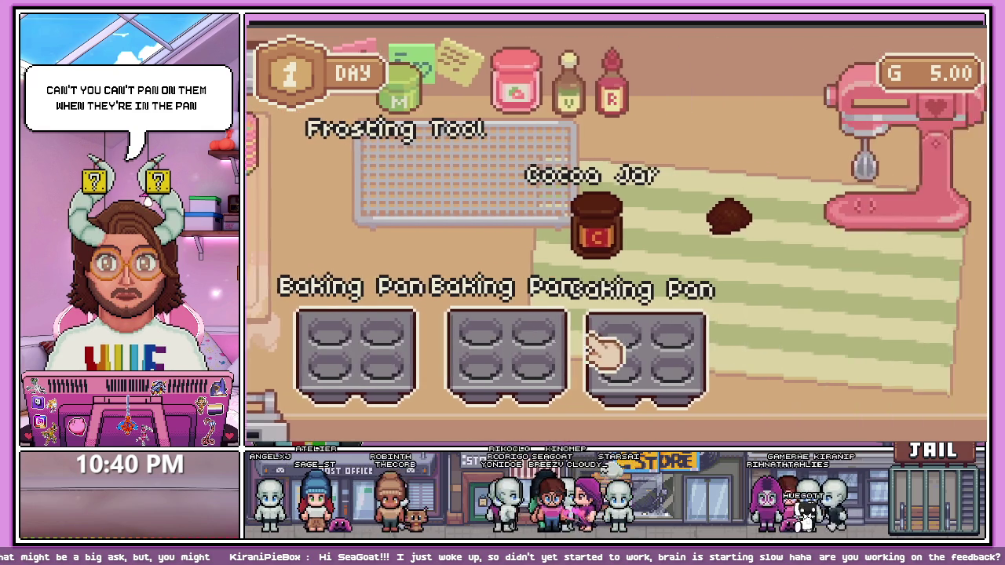
key("a")
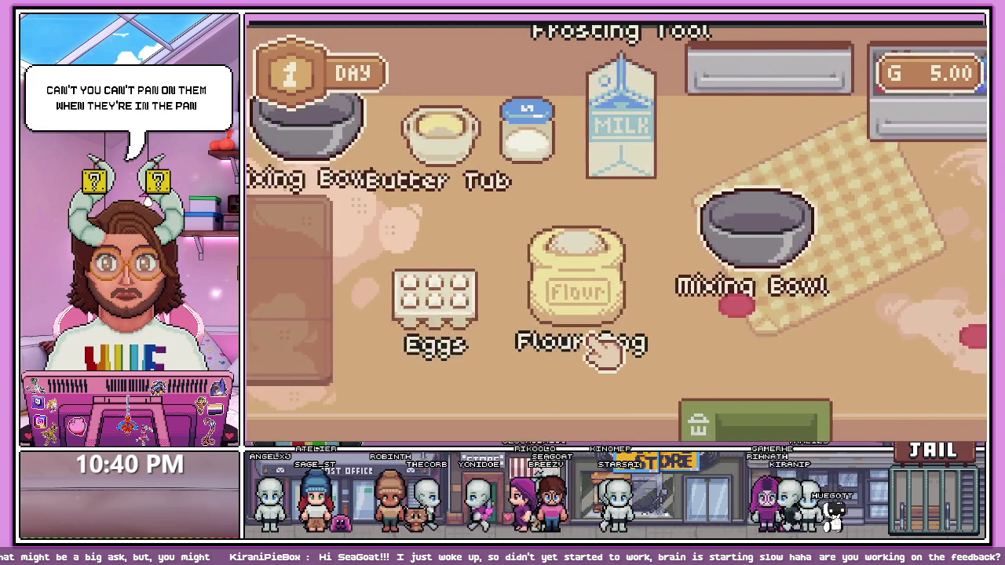
key("d")
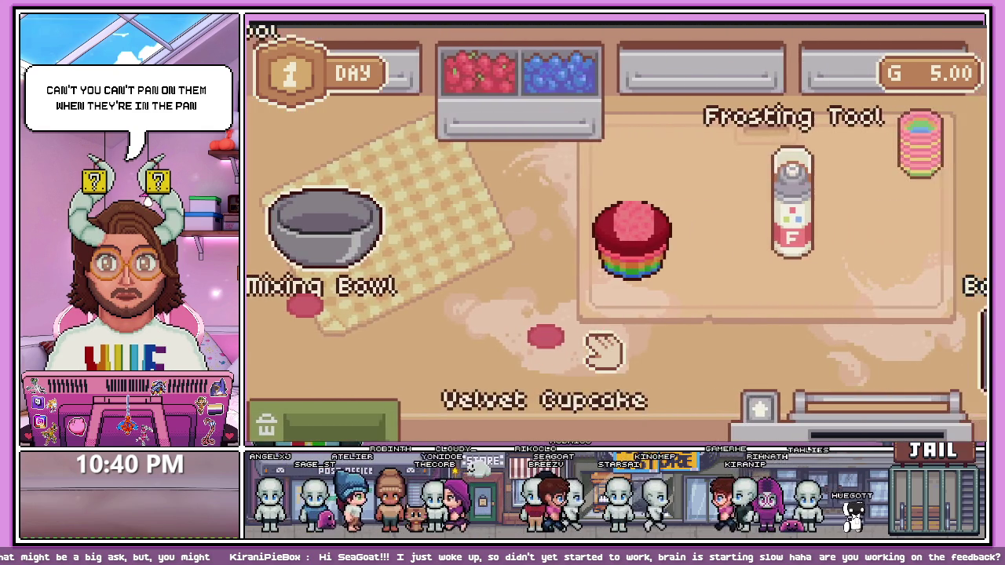
key("a")
key("d")
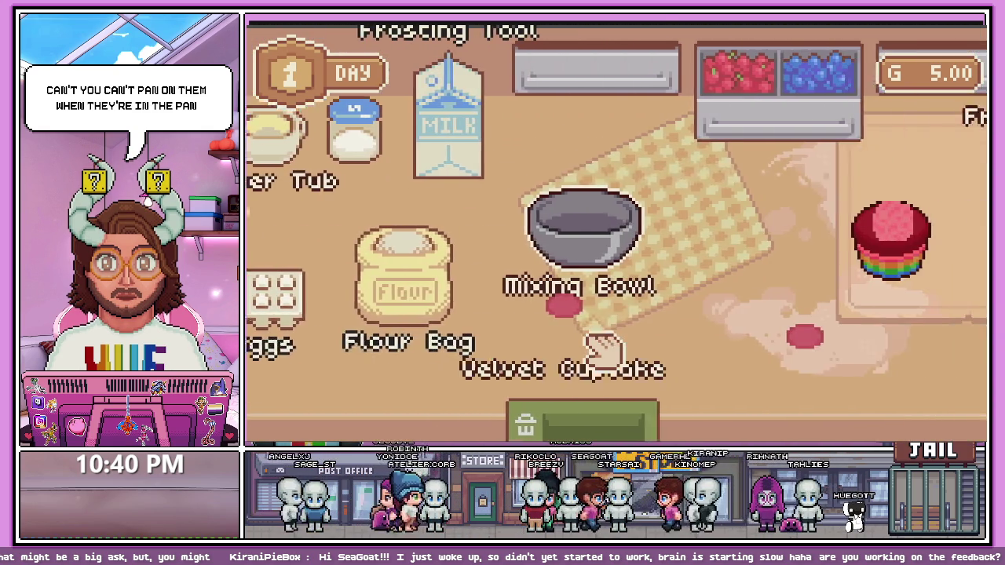
key("w")
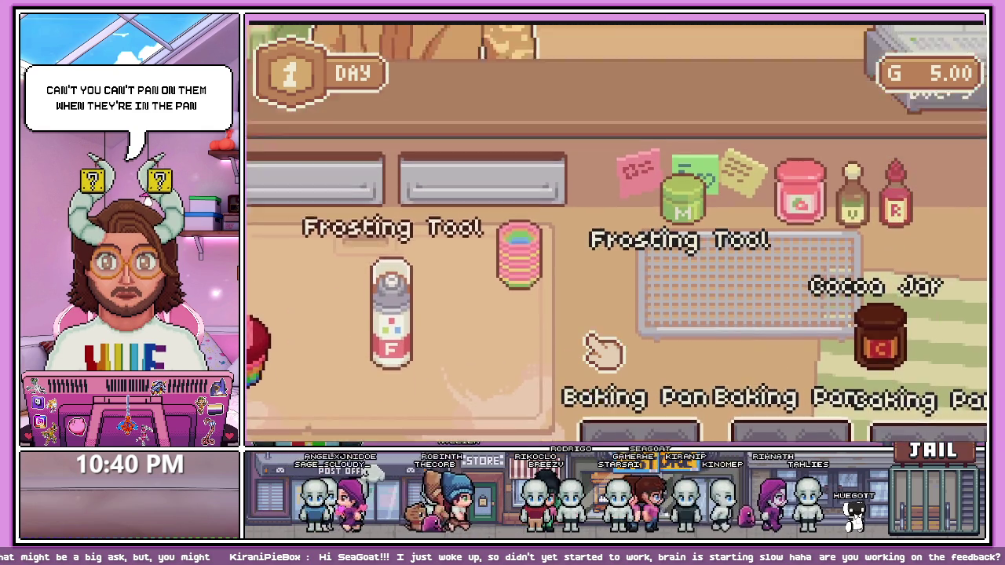
key("s")
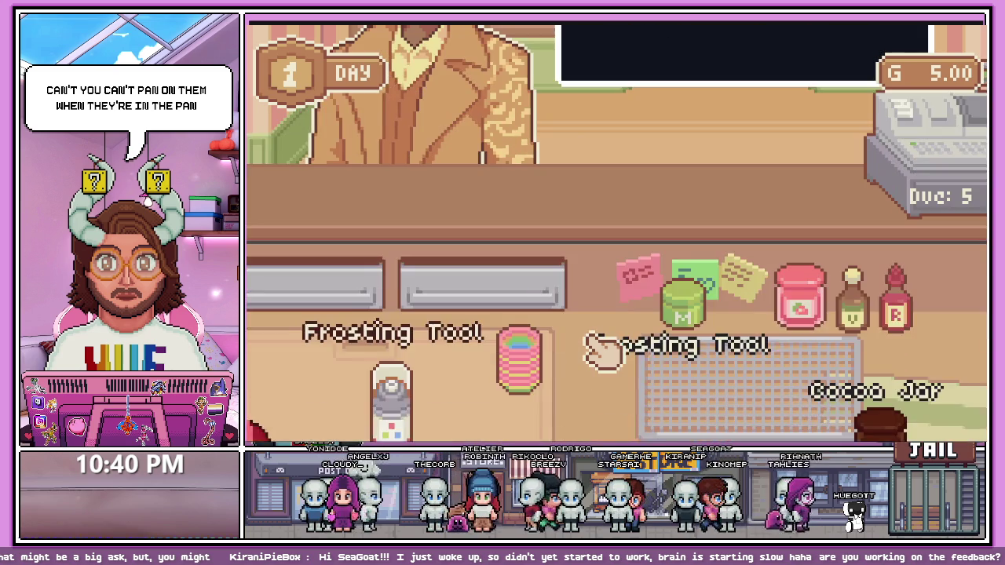
key("d")
key("s")
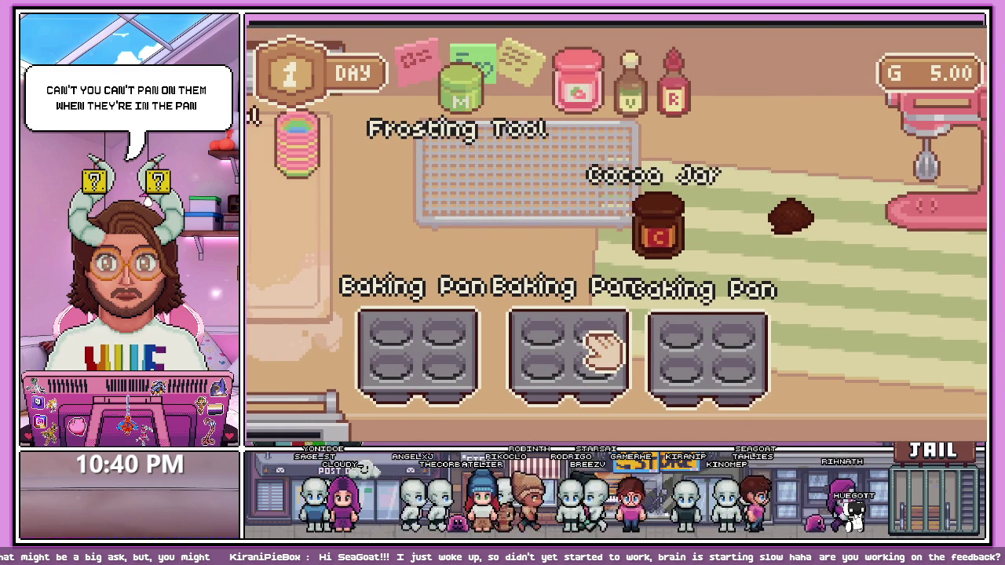
key("w")
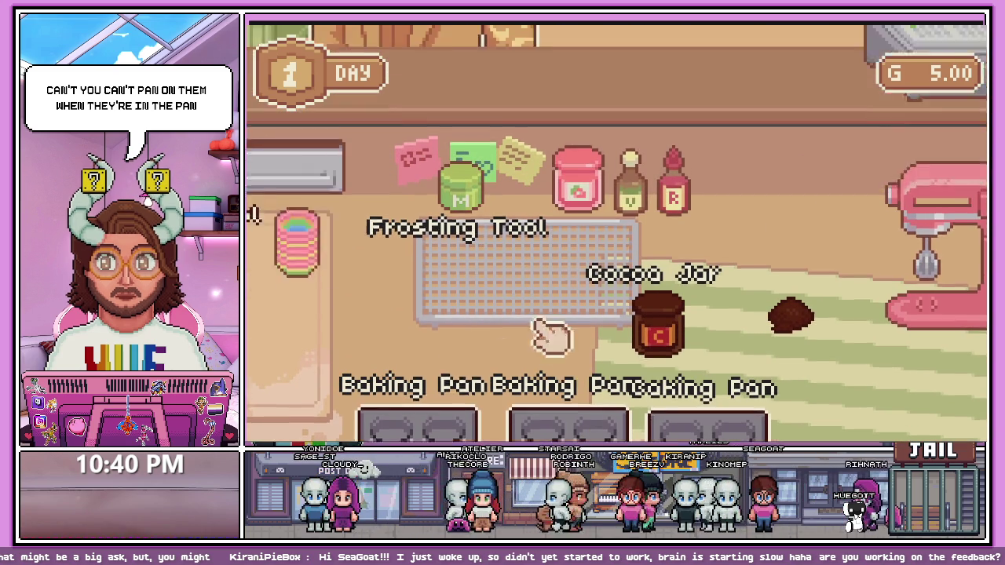
key("a")
key("d")
key("s")
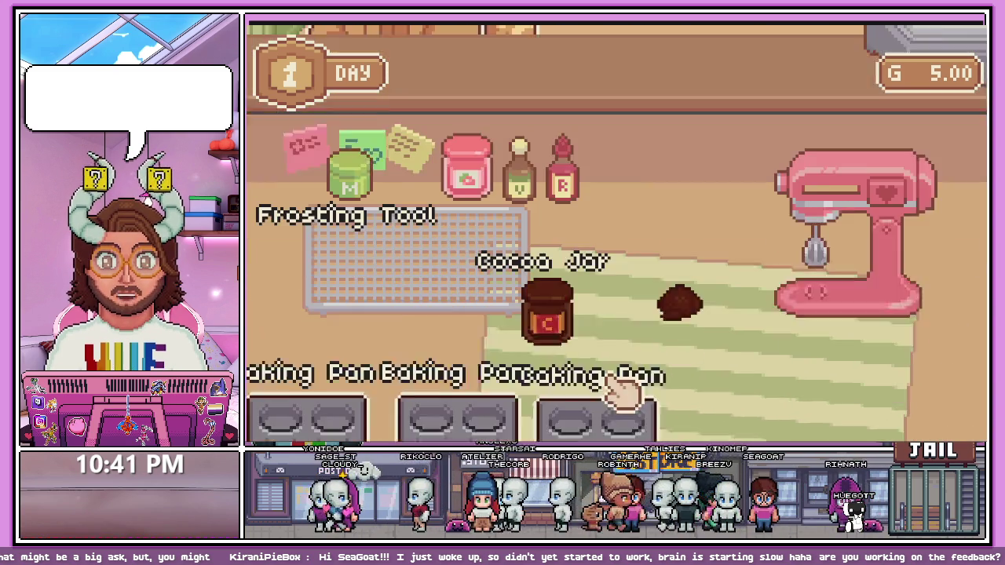
key("a")
key("a")
key("d")
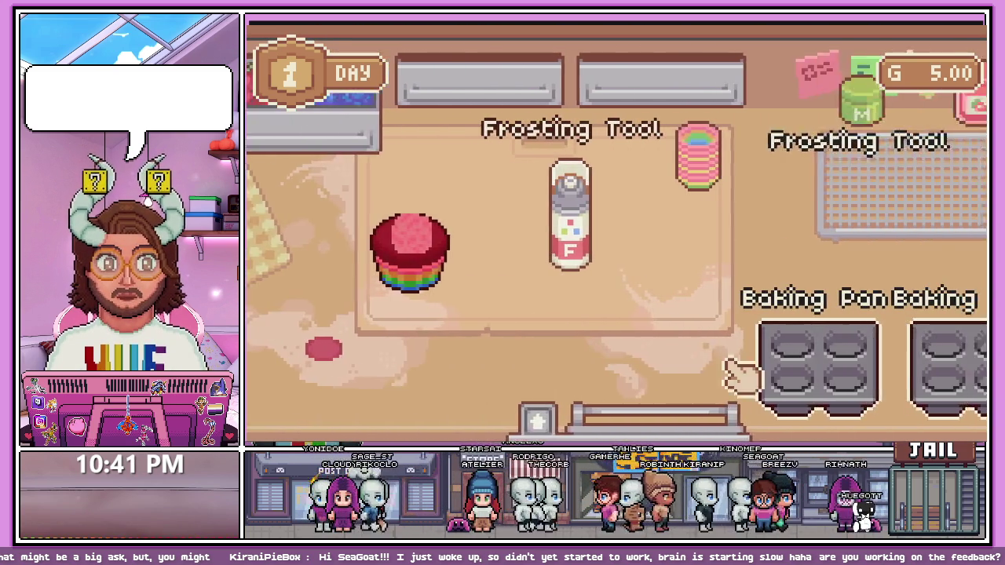
Move the middle baking pan back in place, then stop the game with F8
mouse_move(750, 375)
left_mouse_down()
mouse_move(781, 318)
mouse_move(767, 377)
mouse_move(790, 377)
mouse_move(774, 397)
mouse_move(801, 393)
mouse_move(774, 343)
mouse_move(790, 377)
left_mouse_up()
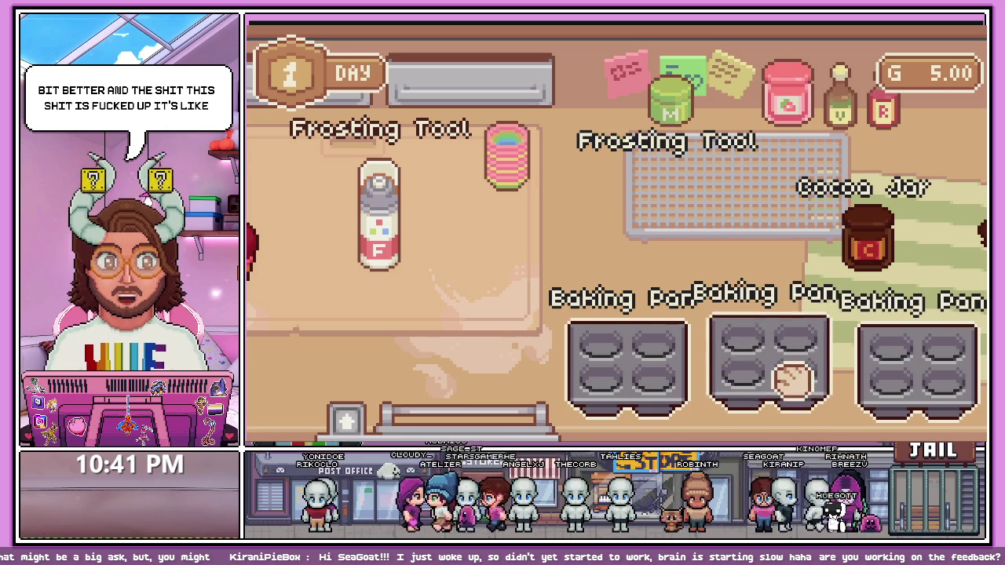
key("a")
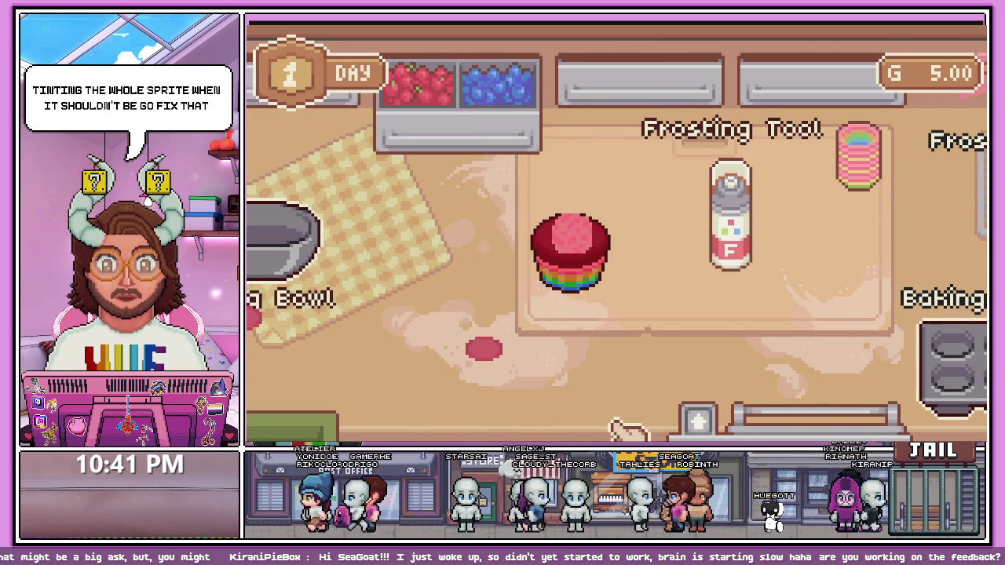
key("F8")
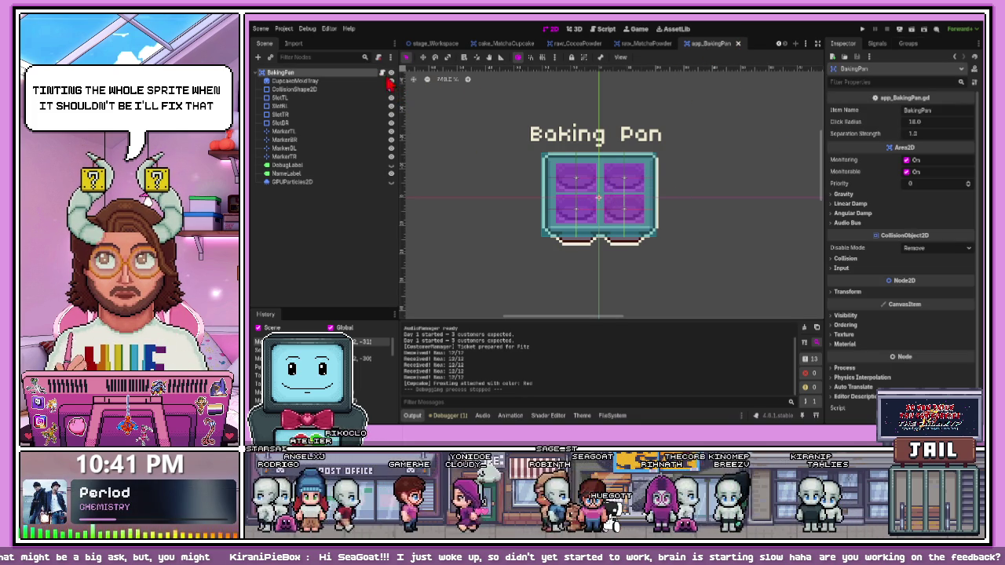
Review app_BakingPan.gd in the Script editor, then close the BakingPan scene tab
key("ctrl+F3")
scroll(553, 178, "up", 10)
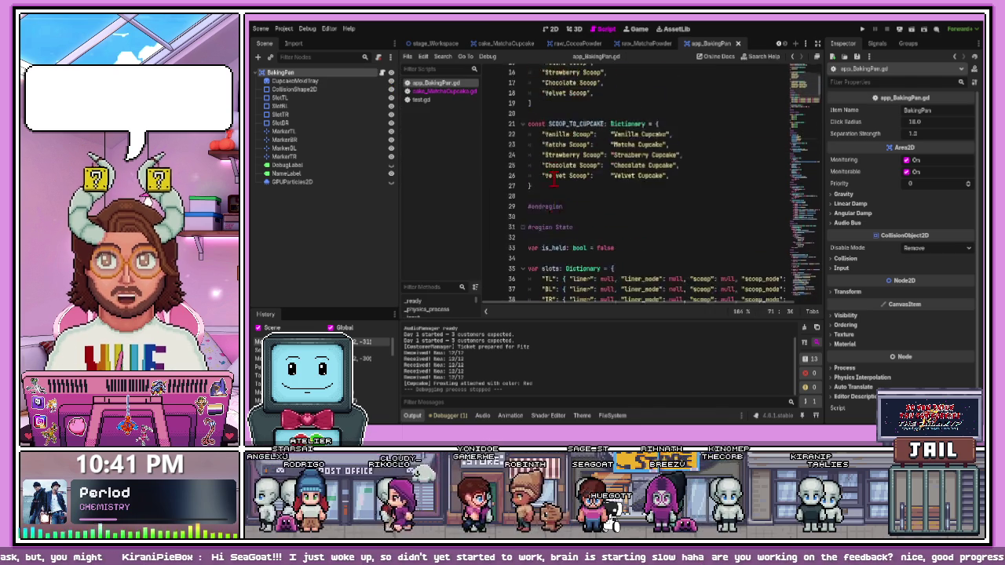
scroll(650, 125, "down", 15)
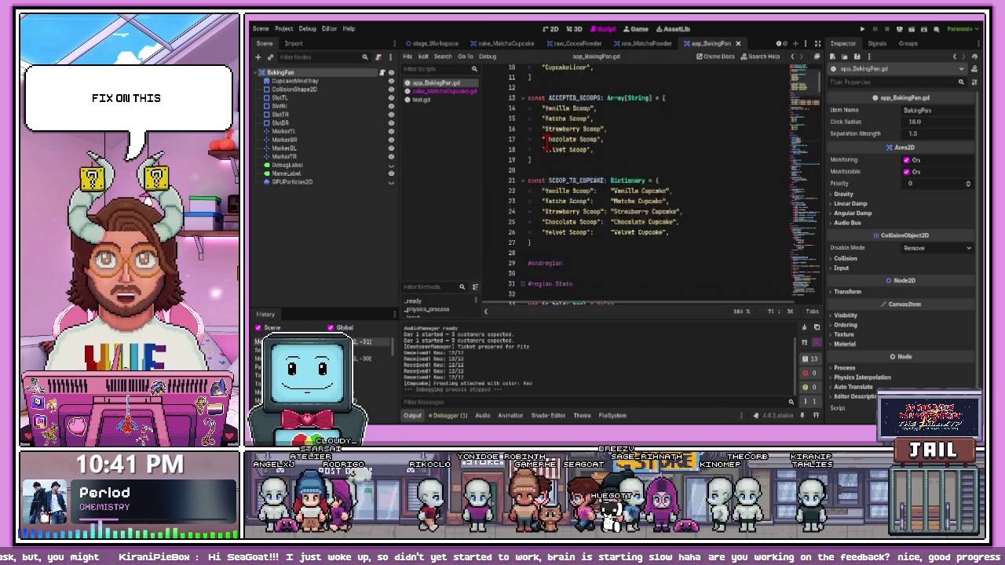
left_click(738, 43)
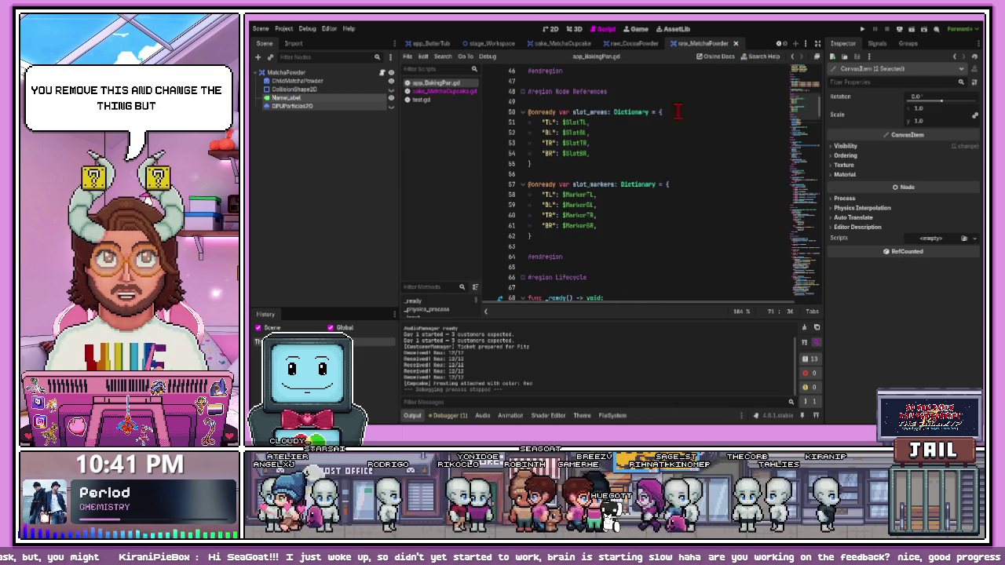
Show and enlarge the FileSystem dock, then run the project again
left_click(609, 416)
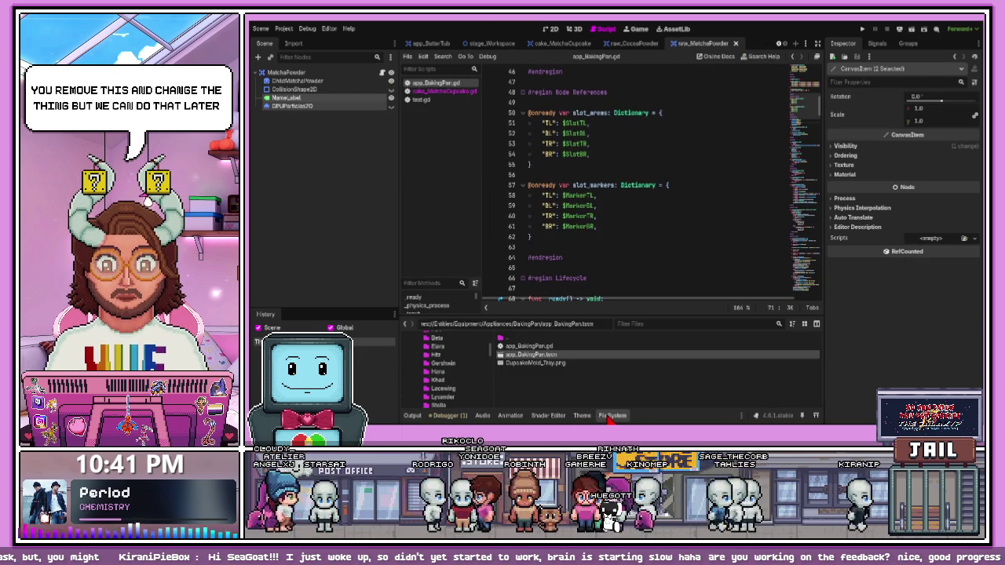
left_click_drag(608, 316, 605, 206)
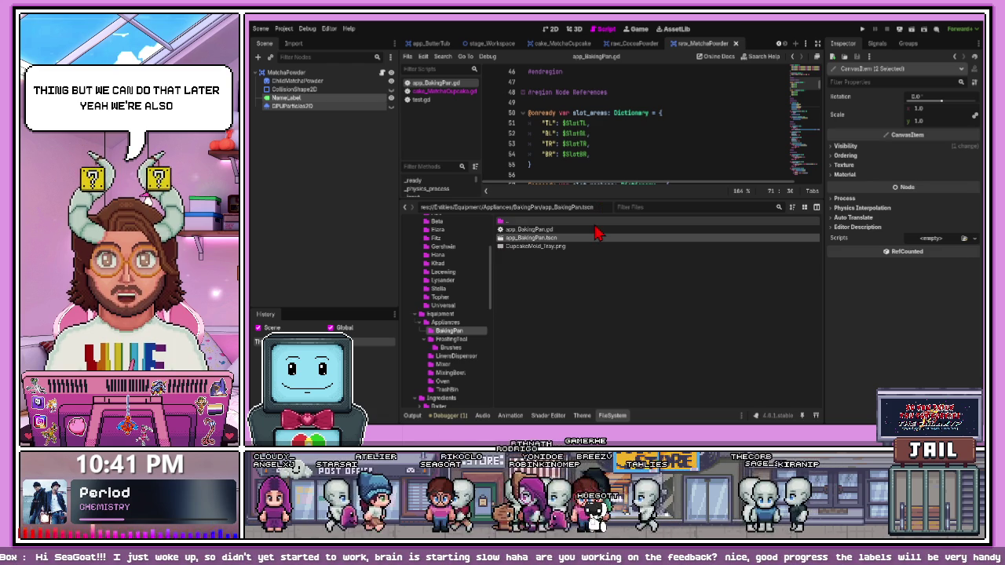
left_click(862, 29)
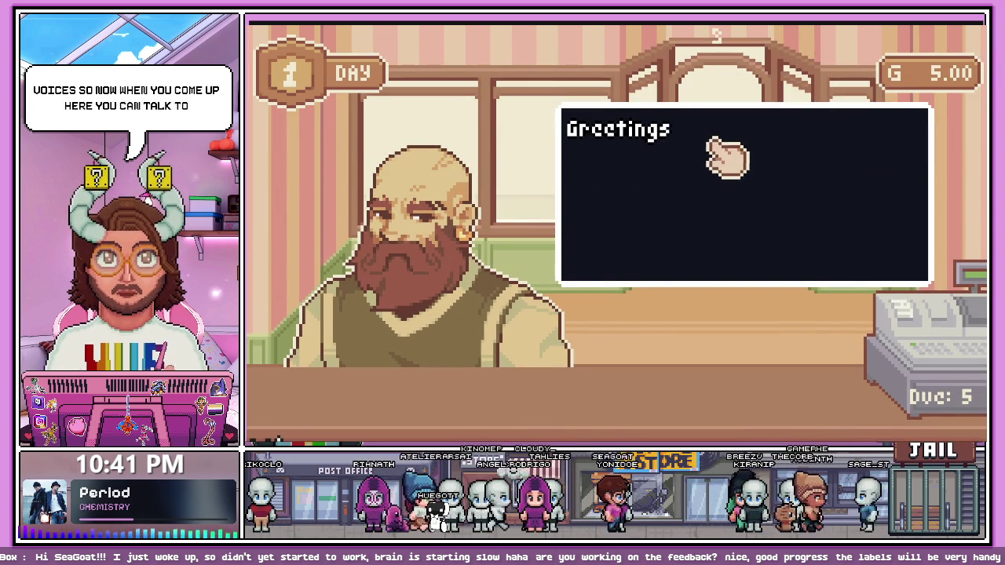
Read the customer's chocolate, white frosting, sprinkles and cherry order, then go down to the prep counter
left_click(738, 181)
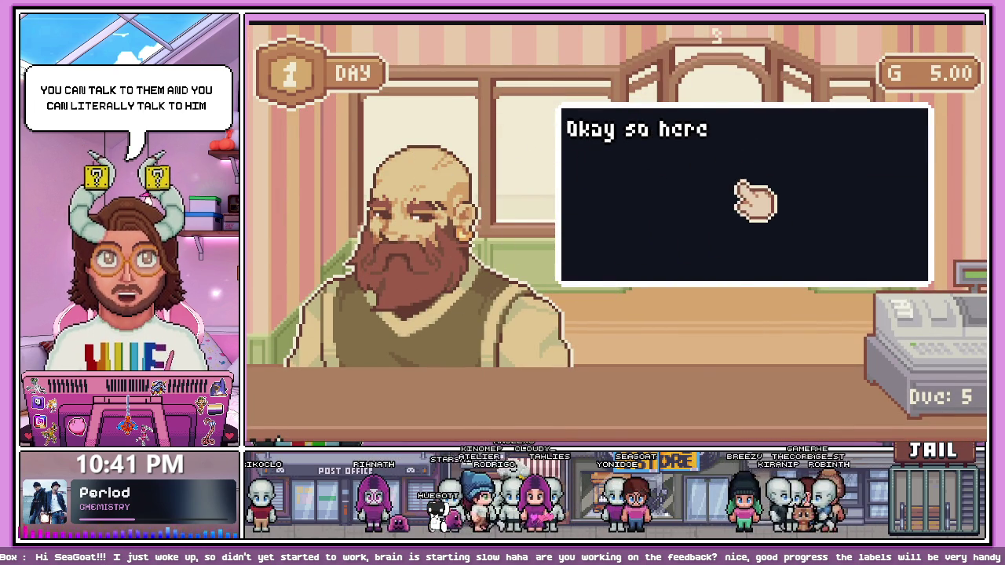
left_click(798, 220)
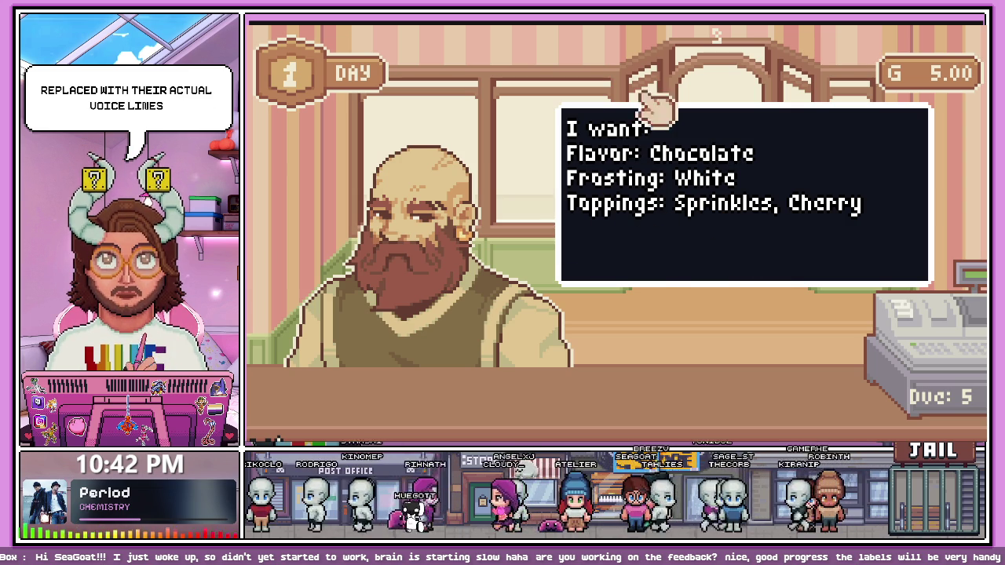
left_click(858, 366)
left_click(858, 366)
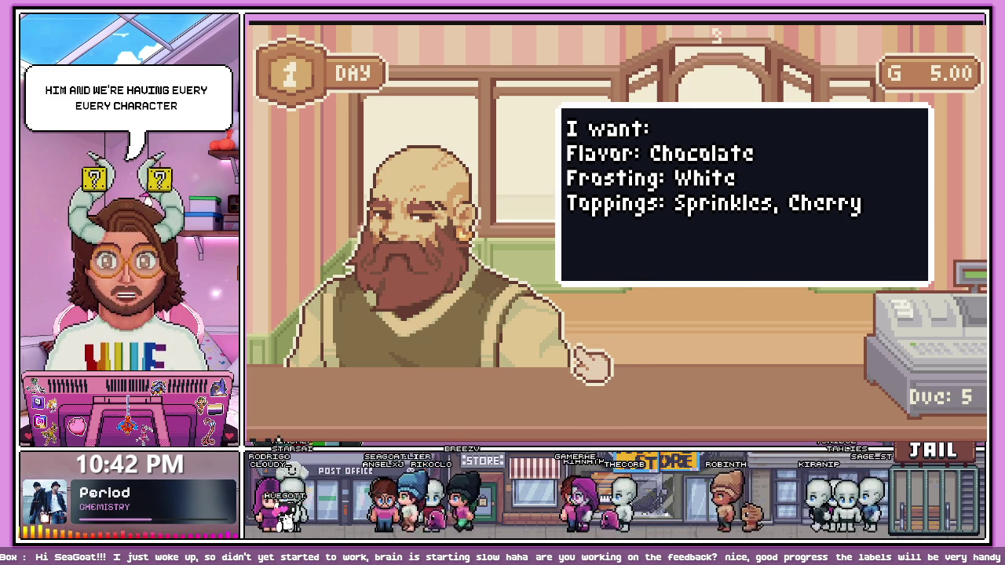
left_click(507, 270)
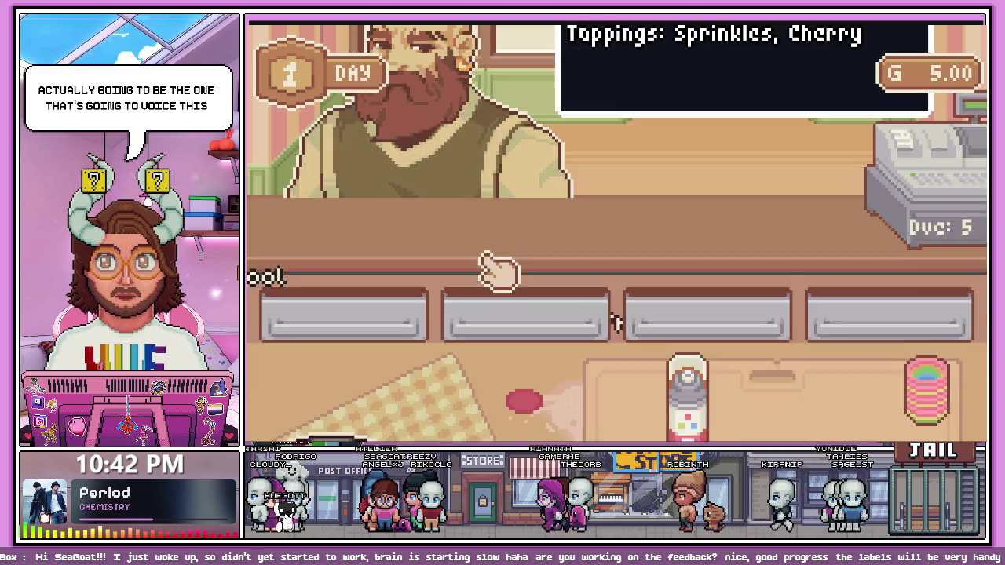
Serve cupcakes, including the red velvet one, to each customer and dismiss every payment result
left_click_drag(516, 309, 550, 157)
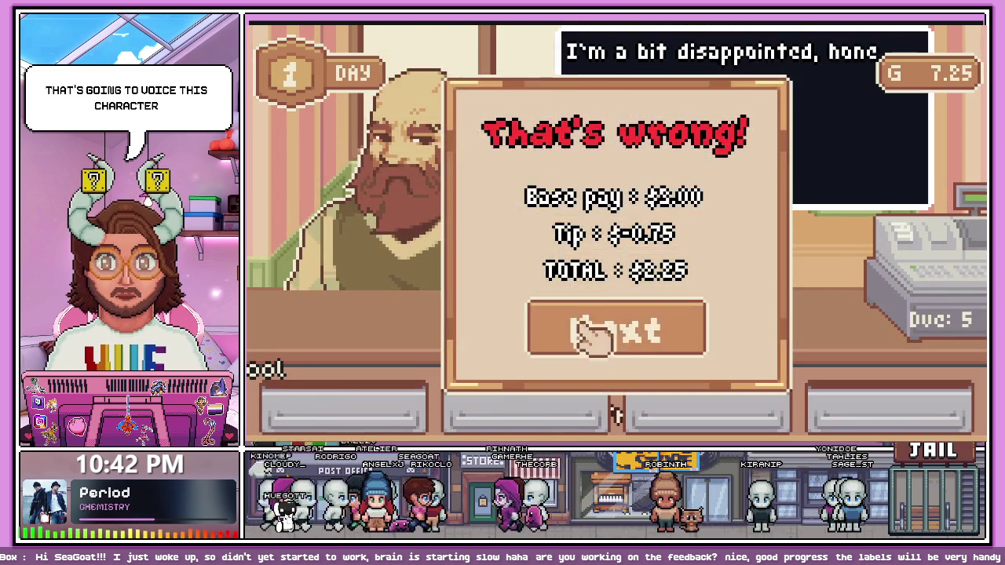
left_click(590, 331)
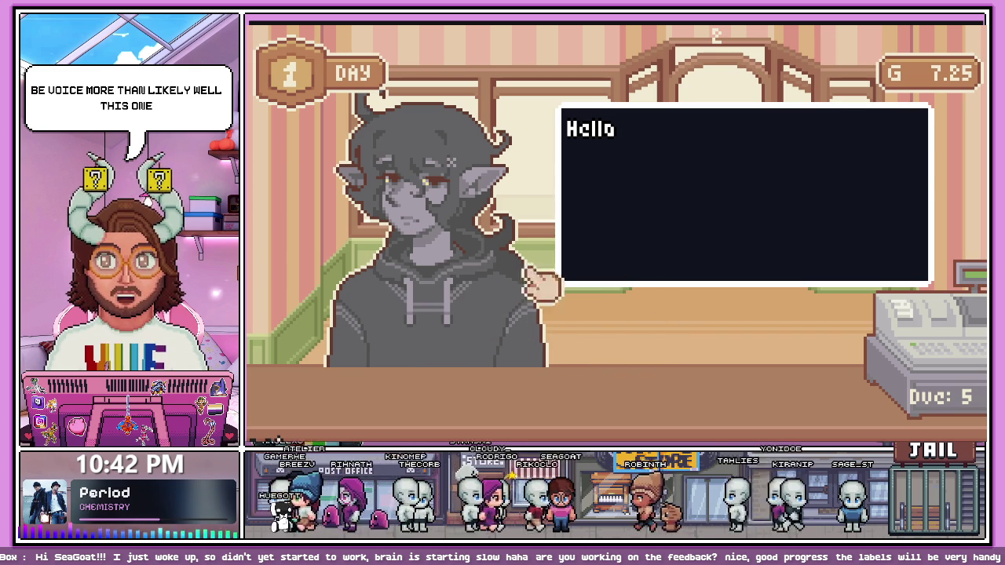
left_click(572, 292)
mouse_move(550, 388)
left_mouse_down()
mouse_move(556, 339)
mouse_move(483, 253)
left_mouse_up()
left_click(577, 330)
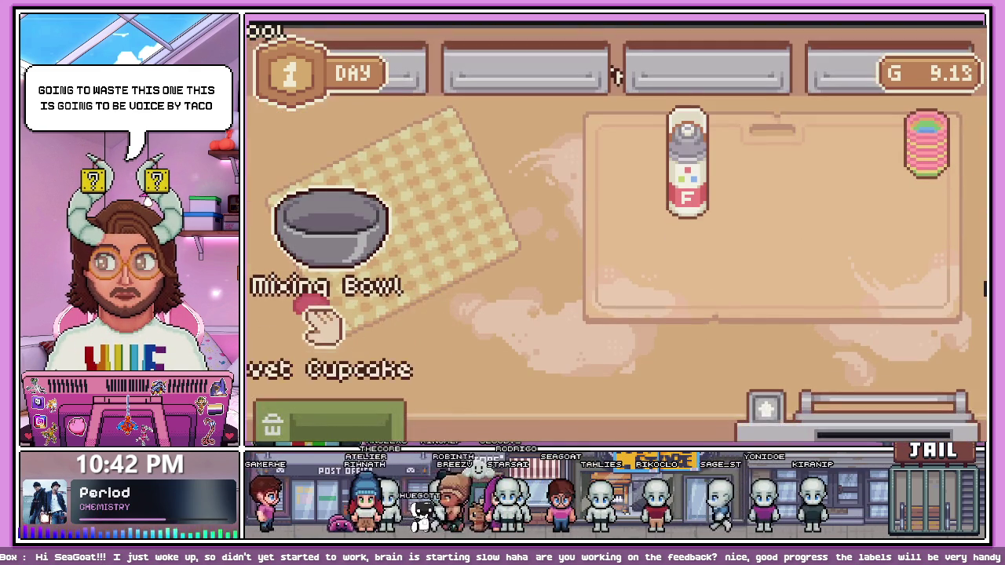
left_click(325, 325)
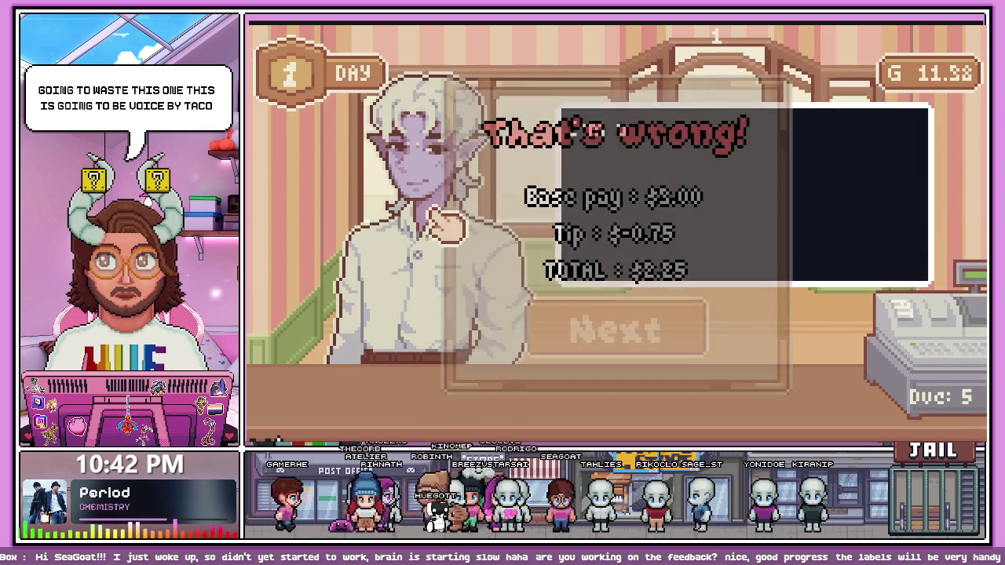
left_click(590, 334)
End Day 1 at $6.38, continue into Day 2, then stop the game with F8
left_click(597, 283)
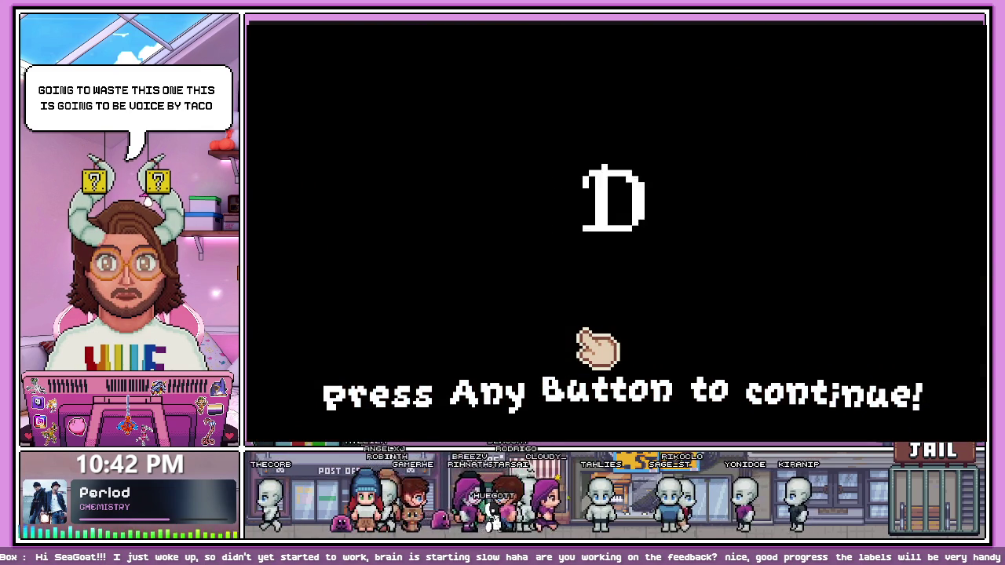
left_click(494, 369)
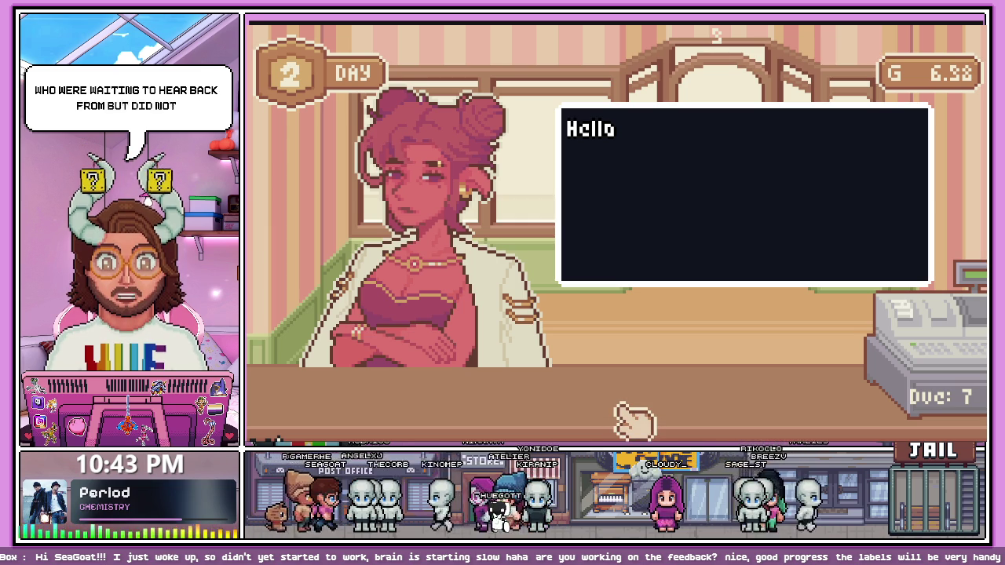
key("F8")
left_click(609, 225)
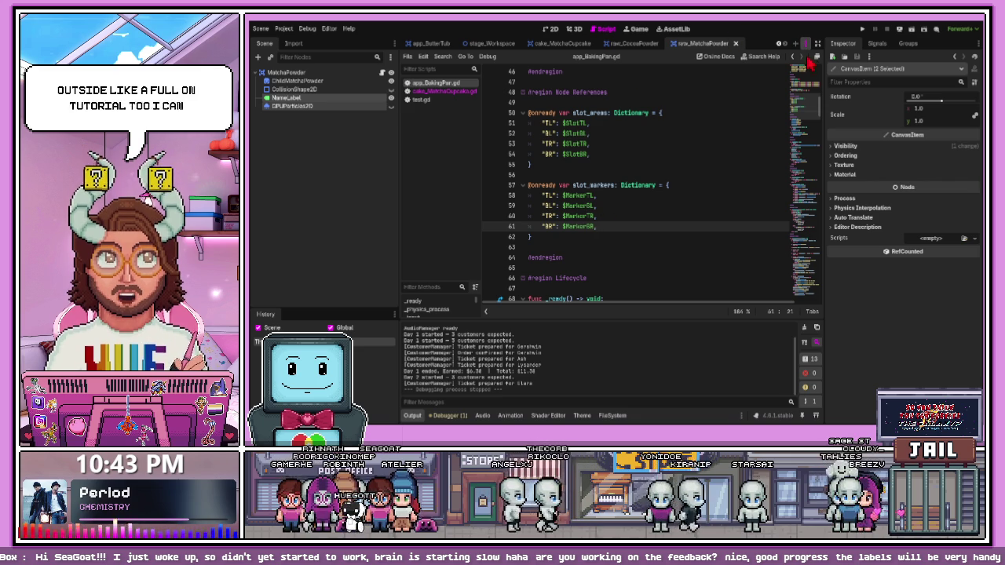
Filter the FileSystem for 'tut' and open stage_Tutorial.tscn
left_click(614, 417)
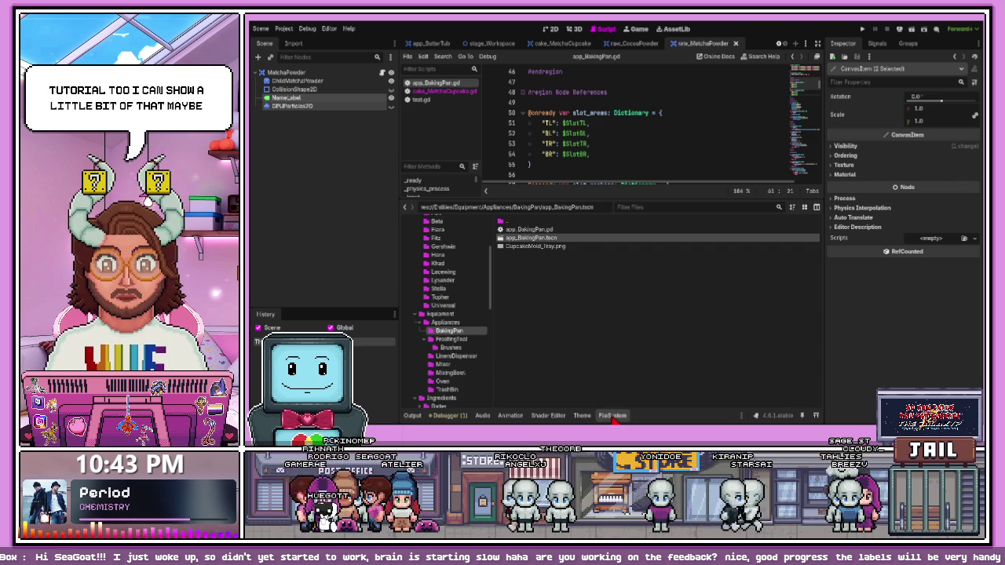
type("tut")
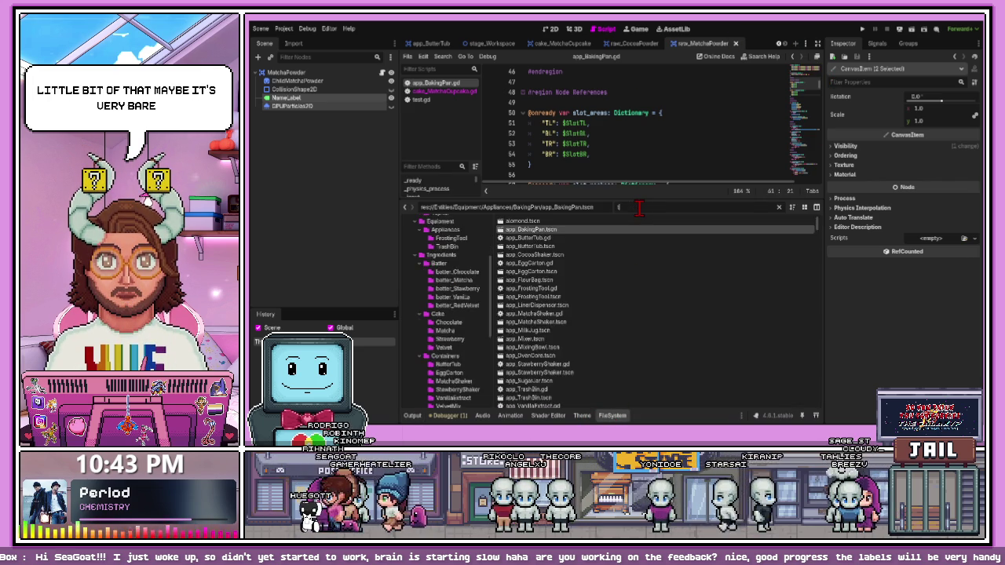
double_click(529, 229)
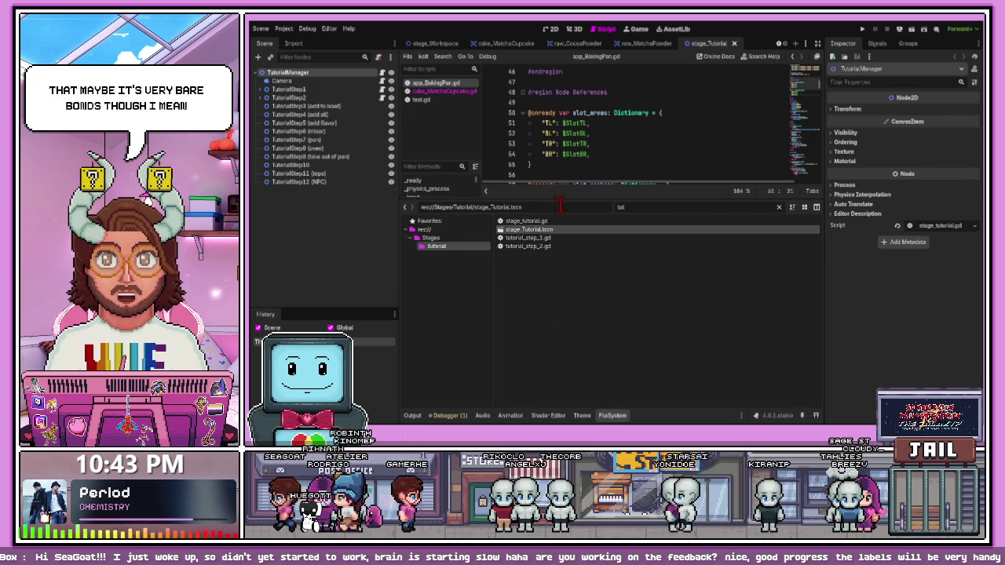
View the tutorial scene in 2D with a taller, zoomed-in viewport showing the four W PRESS markers
left_click(553, 32)
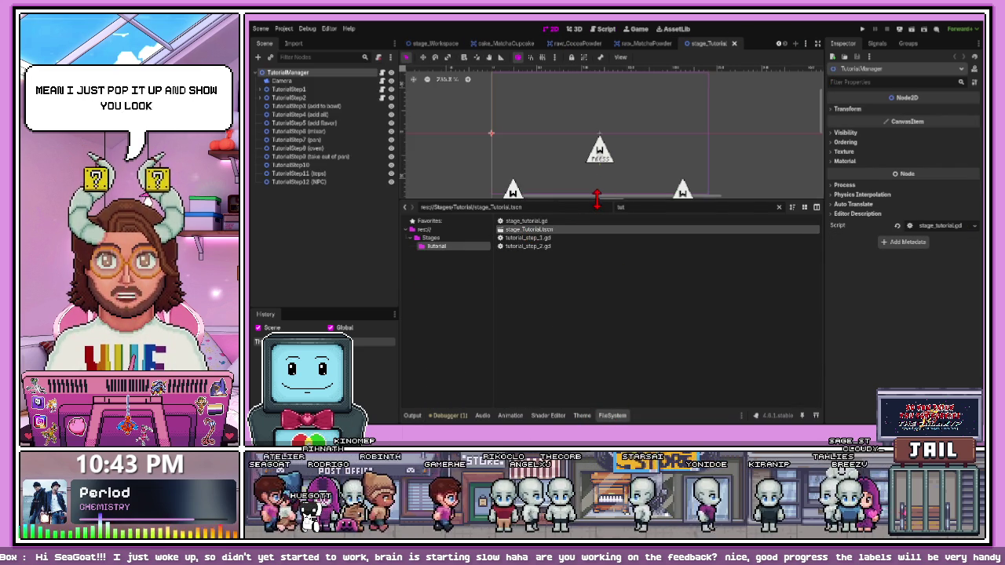
left_click_drag(597, 199, 600, 398)
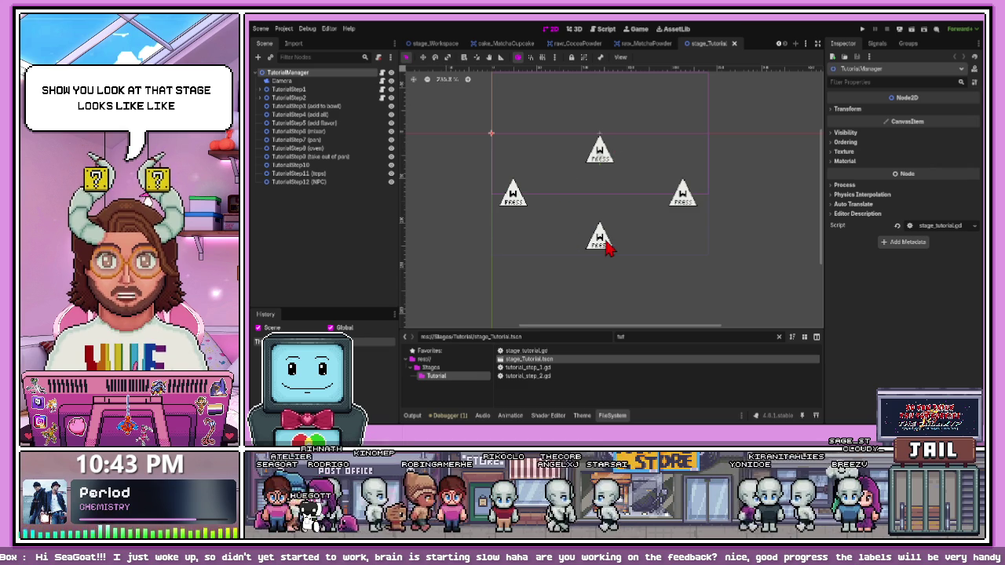
scroll(599, 245, "up", 2)
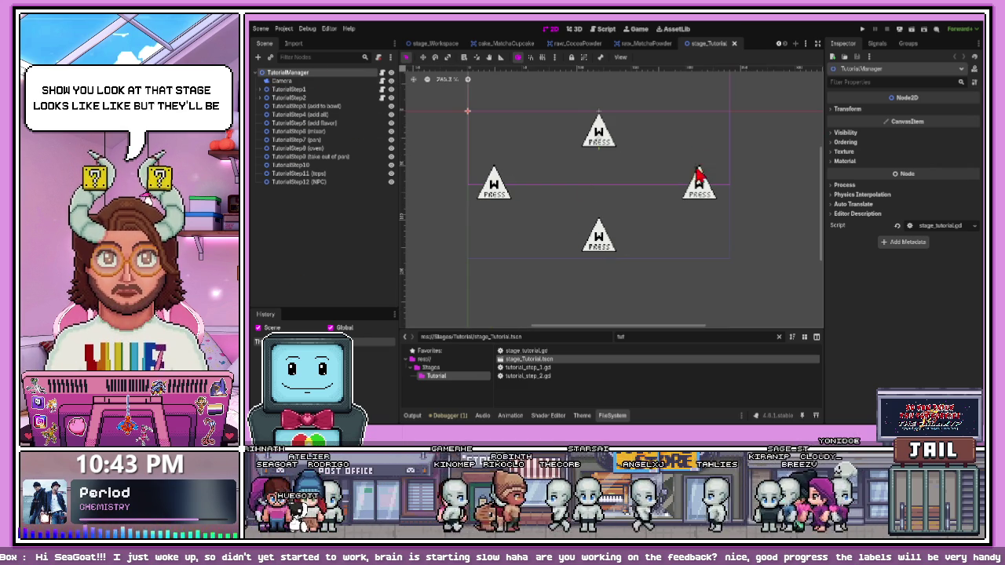
scroll(696, 192, "up", 4)
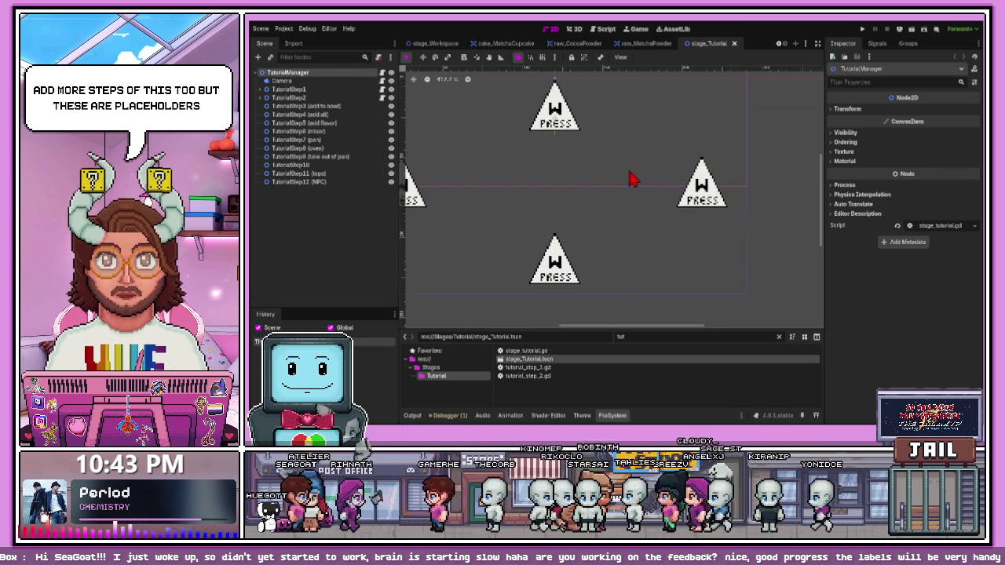
left_click(578, 190)
left_click(589, 245)
scroll(621, 191, "left", 3)
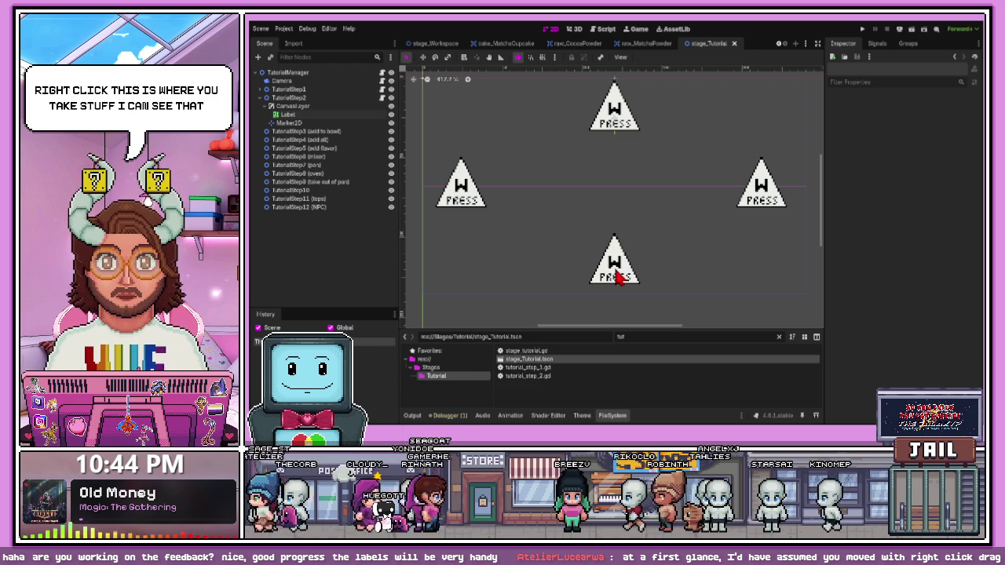
Inspect the tutorial's centre text Label, deselect it, and move to the stage_Gameplay tab
left_click(577, 191)
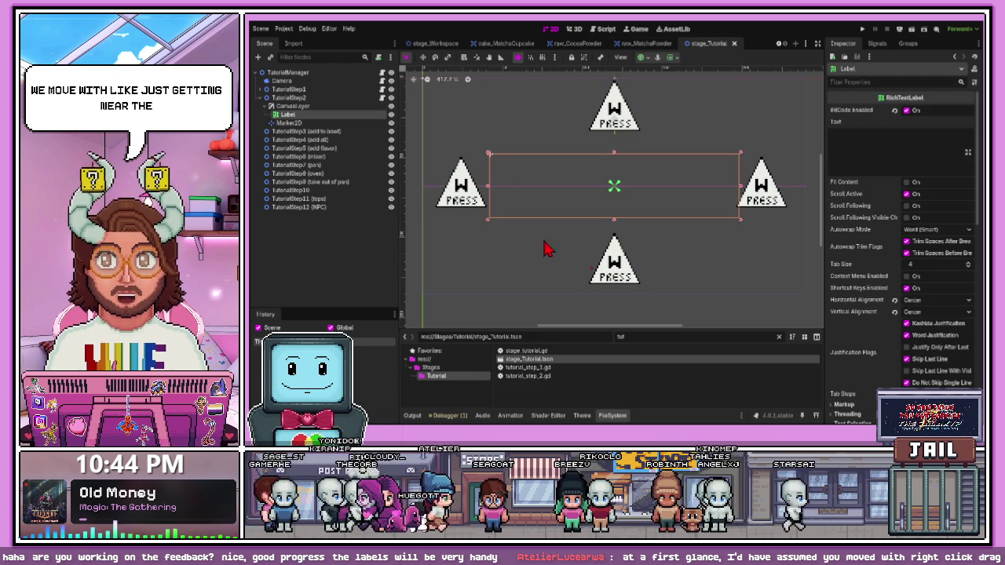
left_click(519, 237)
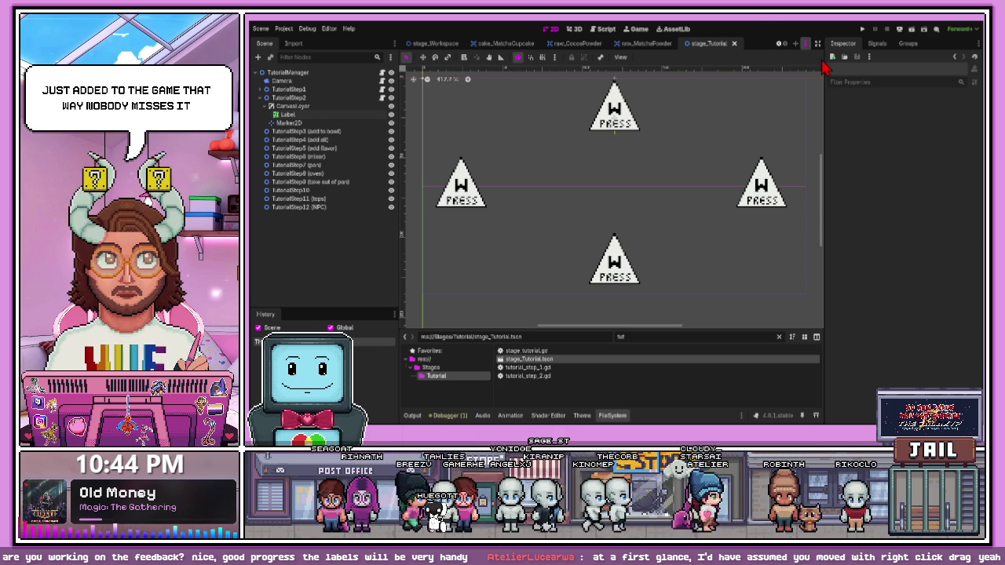
key("ctrl+Tab")
scroll(605, 212, "down", 4)
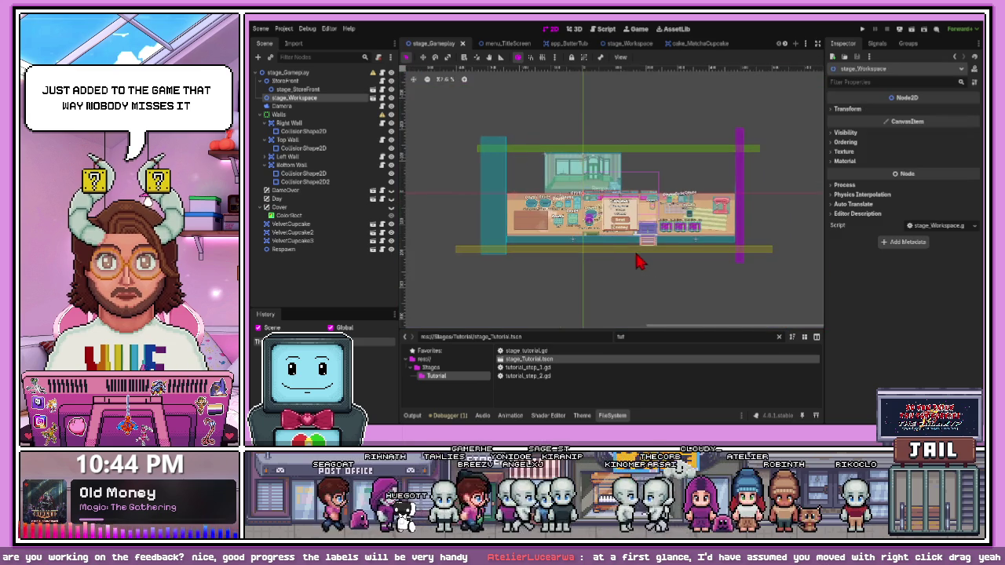
scroll(699, 231, "up", 5)
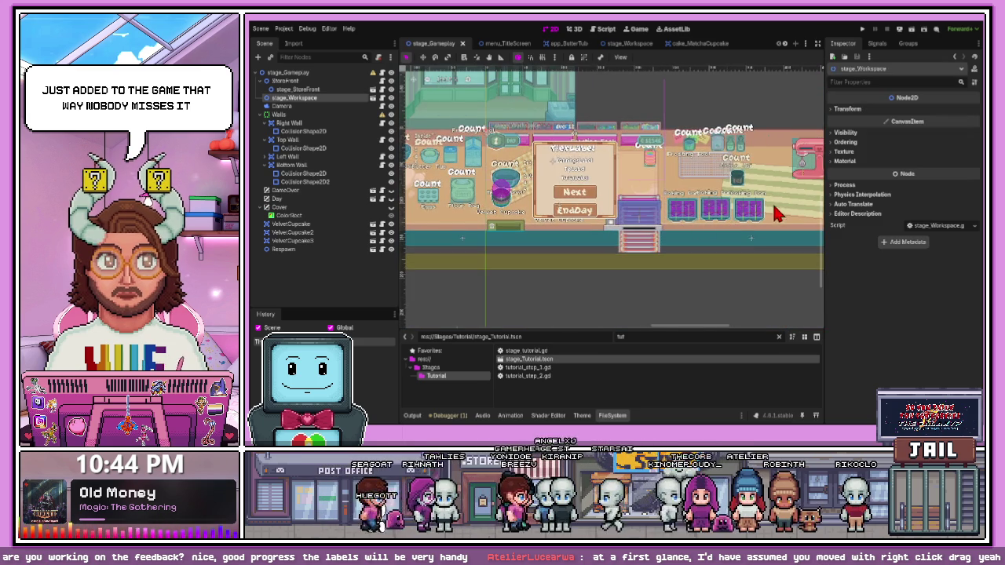
scroll(774, 216, "up", 2)
scroll(691, 220, "down", 2)
scroll(652, 228, "up", 3)
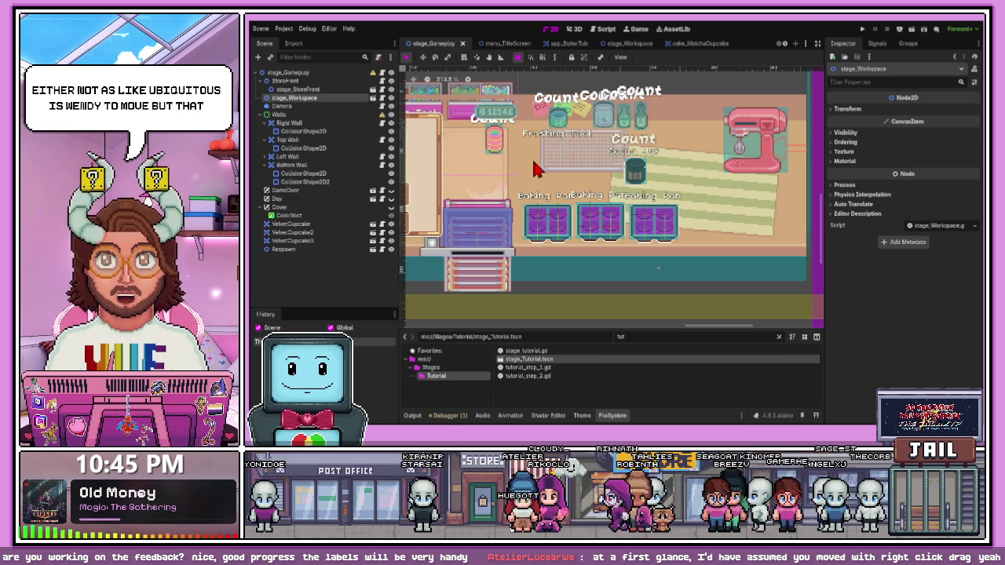
mouse_move(702, 325)
left_mouse_down()
mouse_move(539, 329)
mouse_move(619, 335)
left_mouse_up()
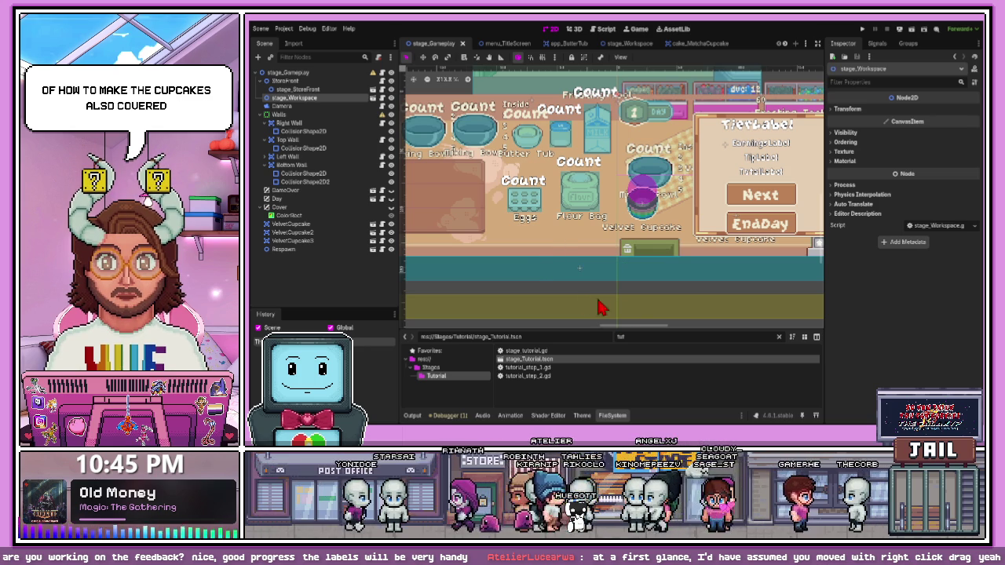
left_click_drag(637, 333, 720, 330)
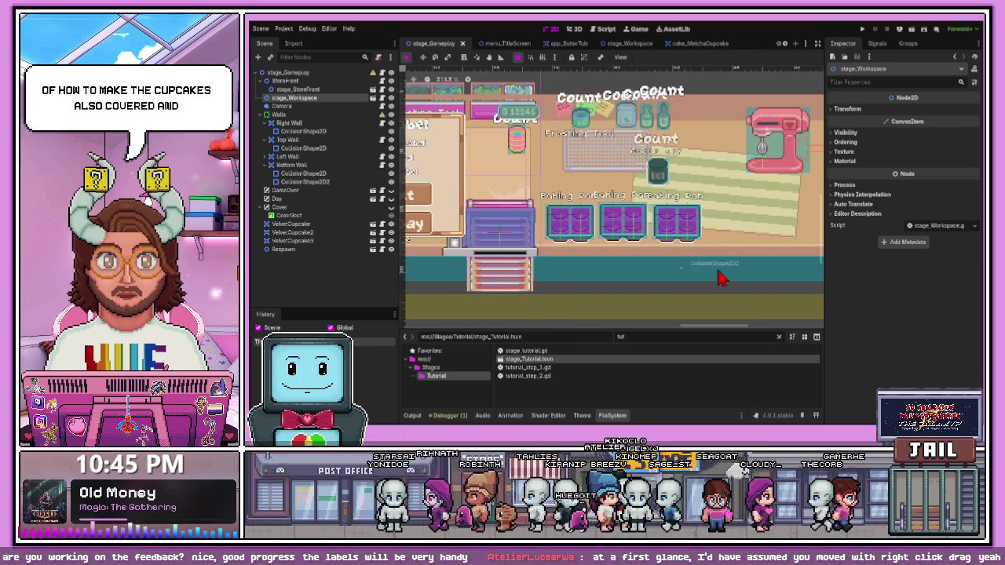
scroll(742, 142, "down", 5)
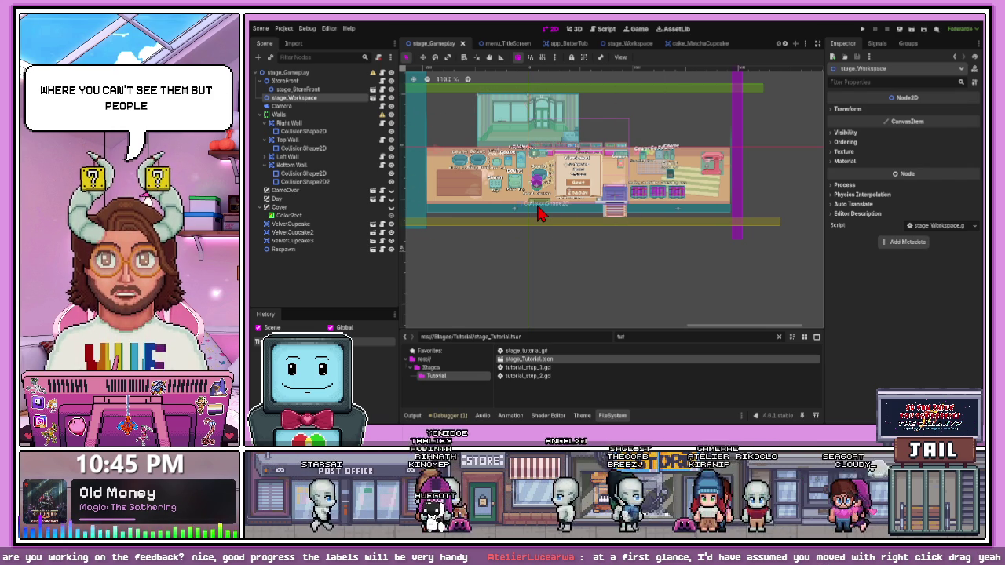
scroll(502, 217, "up", 2)
scroll(667, 253, "down", 4)
scroll(495, 238, "up", 2)
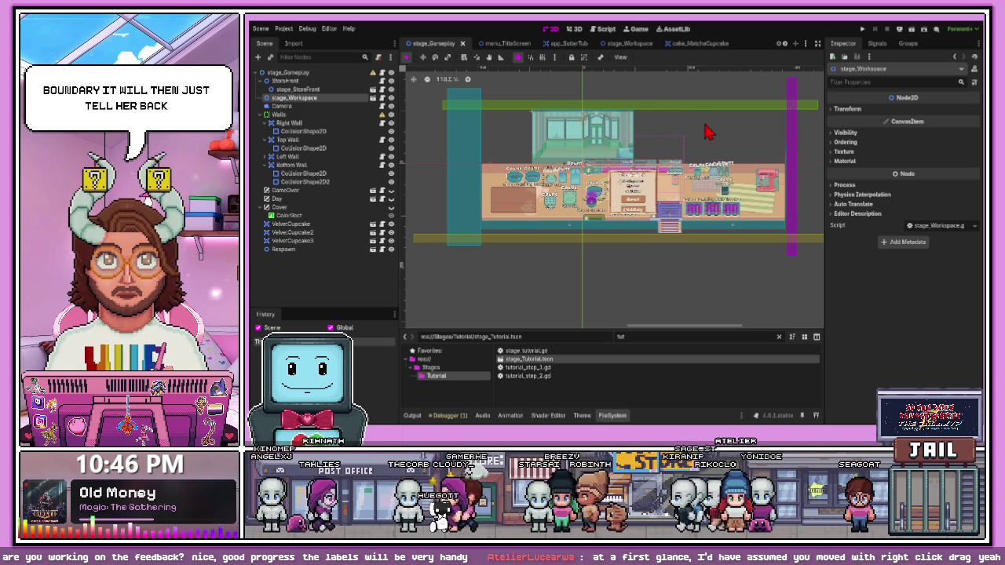
scroll(650, 167, "up", 2)
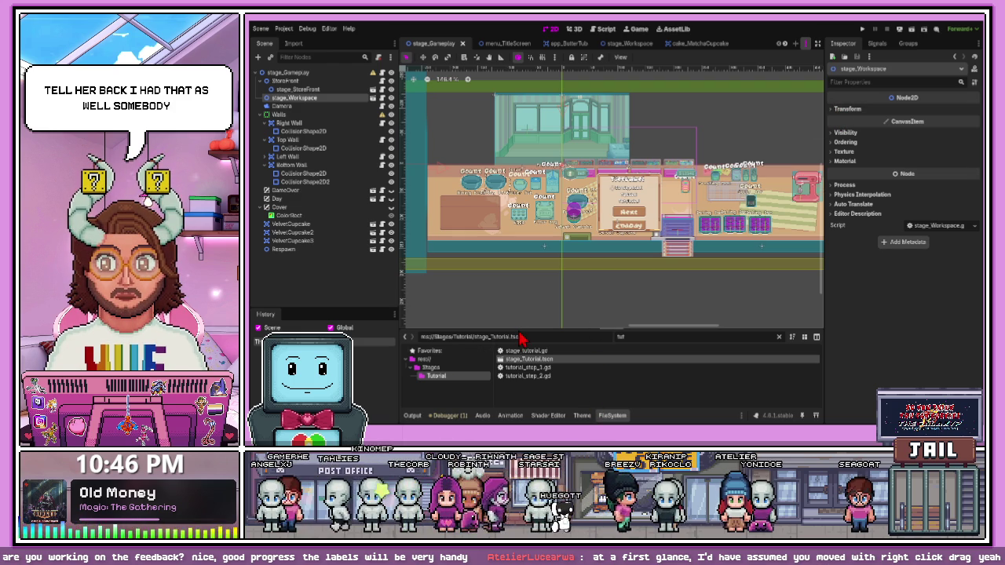
left_click(703, 44)
Give the Cupcake sprite the Outline.White ShaderMaterial in its CanvasItem Material slot
scroll(487, 133, "up", 4)
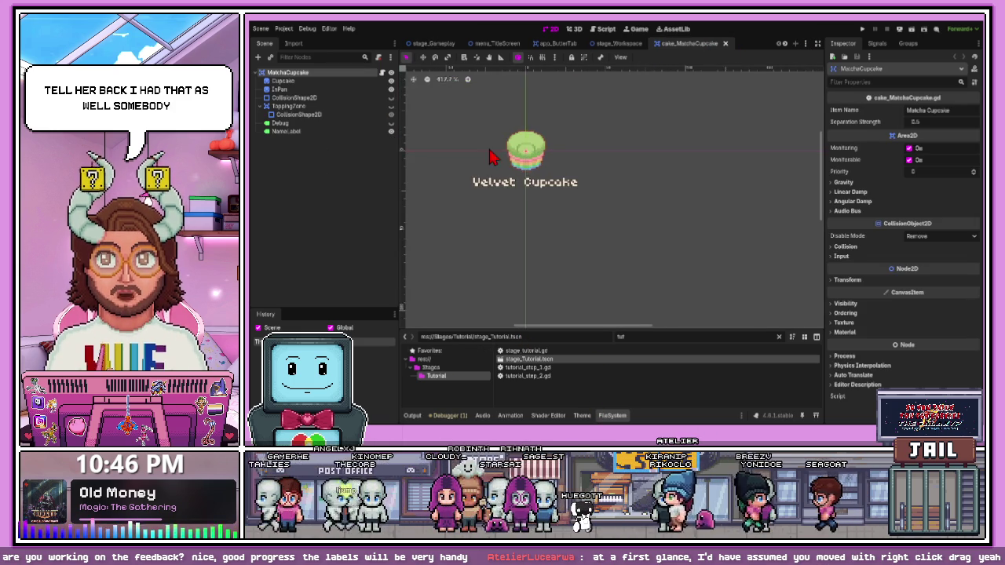
left_click(299, 81)
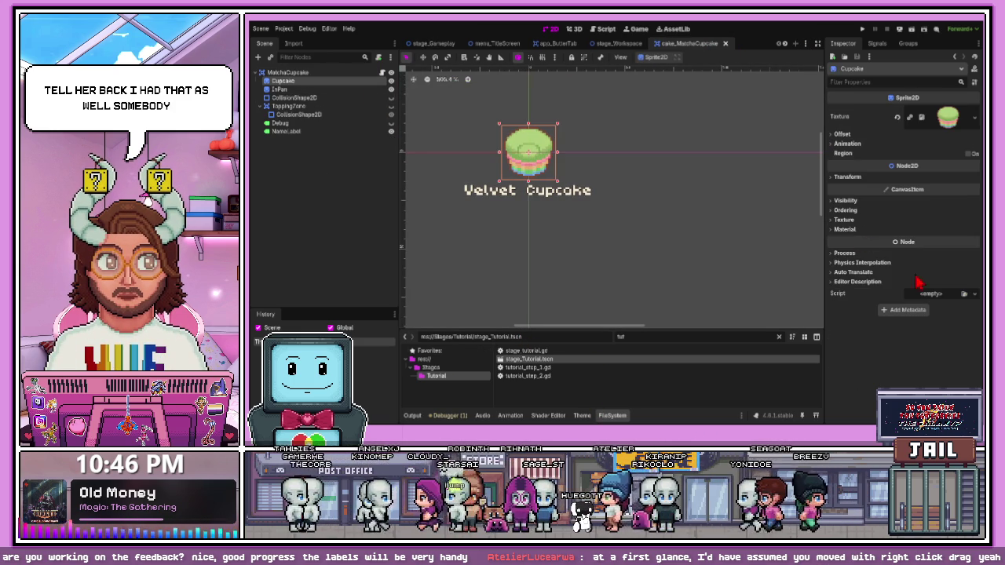
left_click(835, 234)
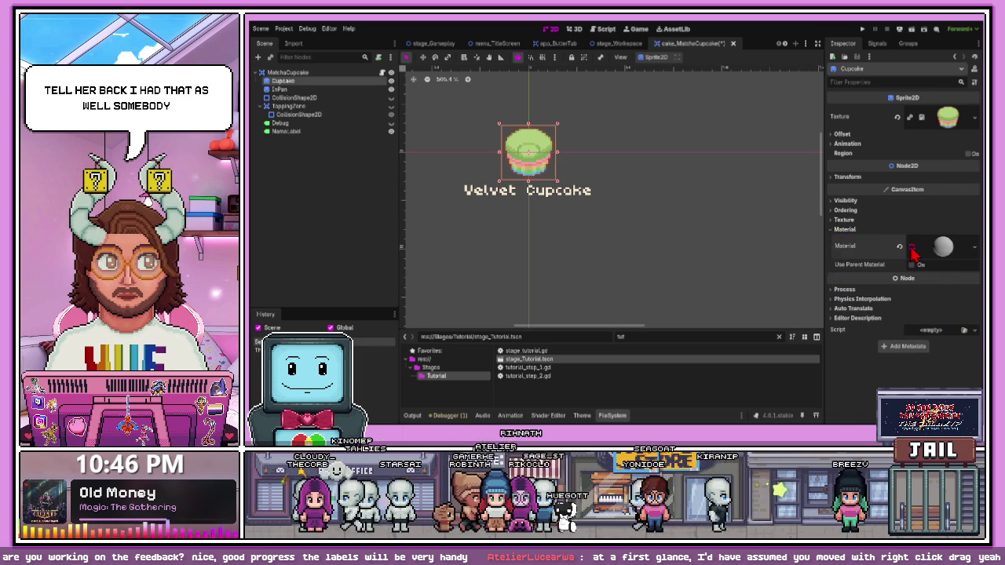
left_click(914, 250)
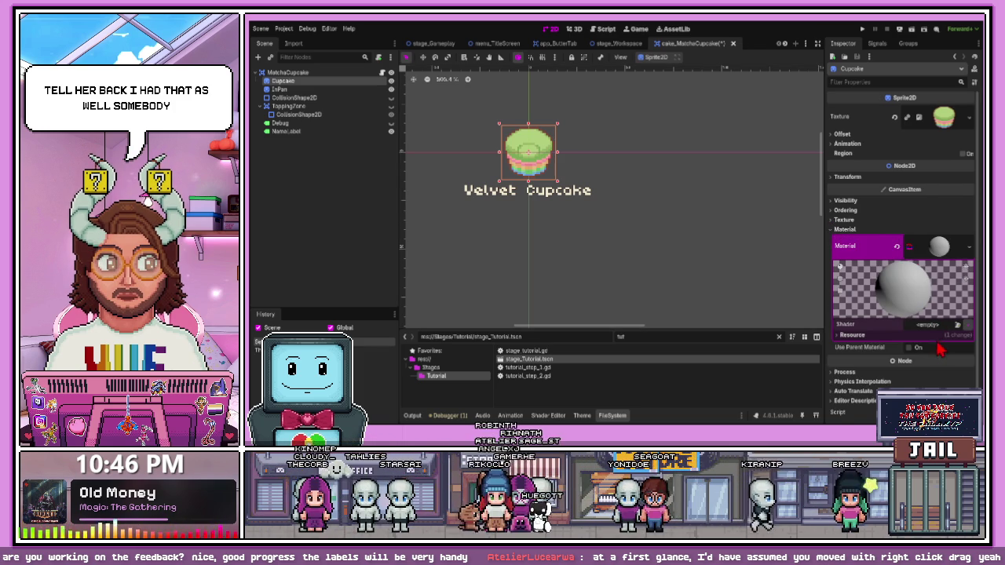
key("ctrl+z")
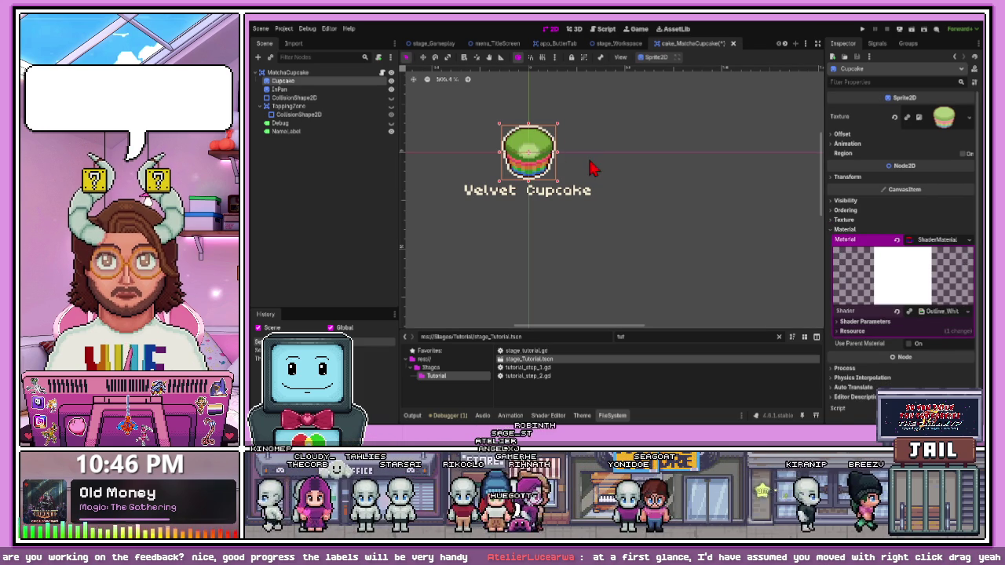
Assign the same white outline ShaderMaterial to the InPan sprite
scroll(471, 141, "up", 2)
left_click(346, 90)
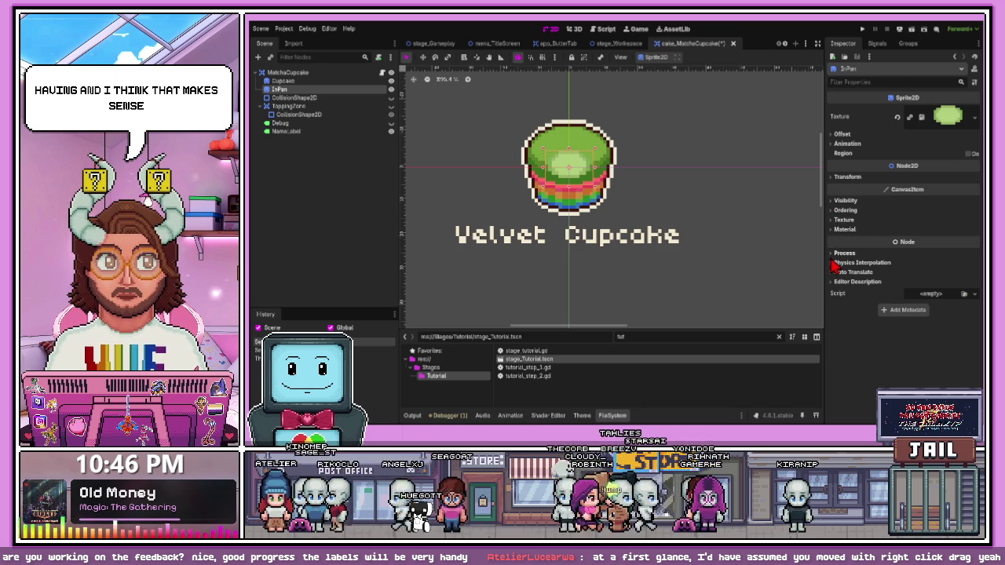
left_click(845, 229)
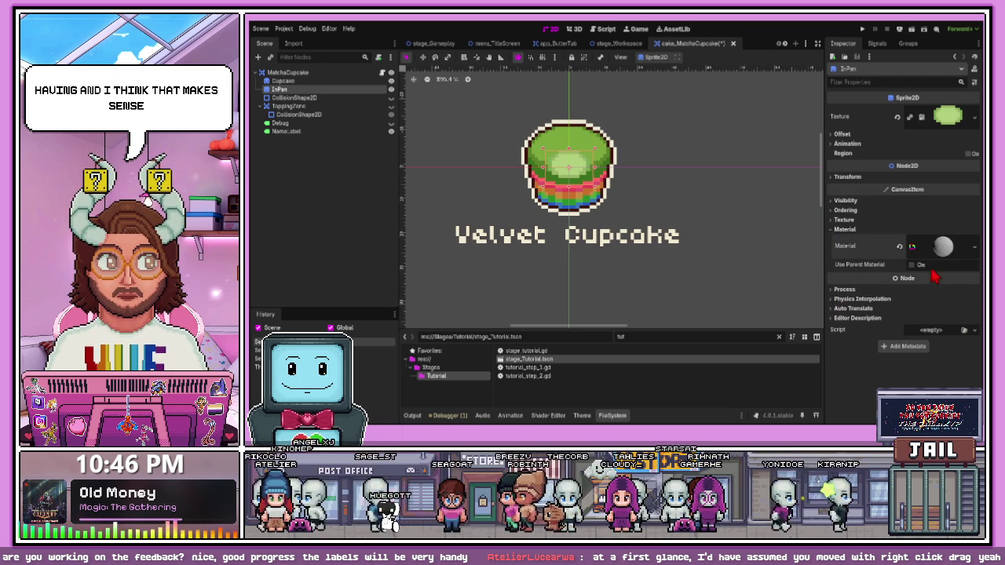
left_click(914, 248)
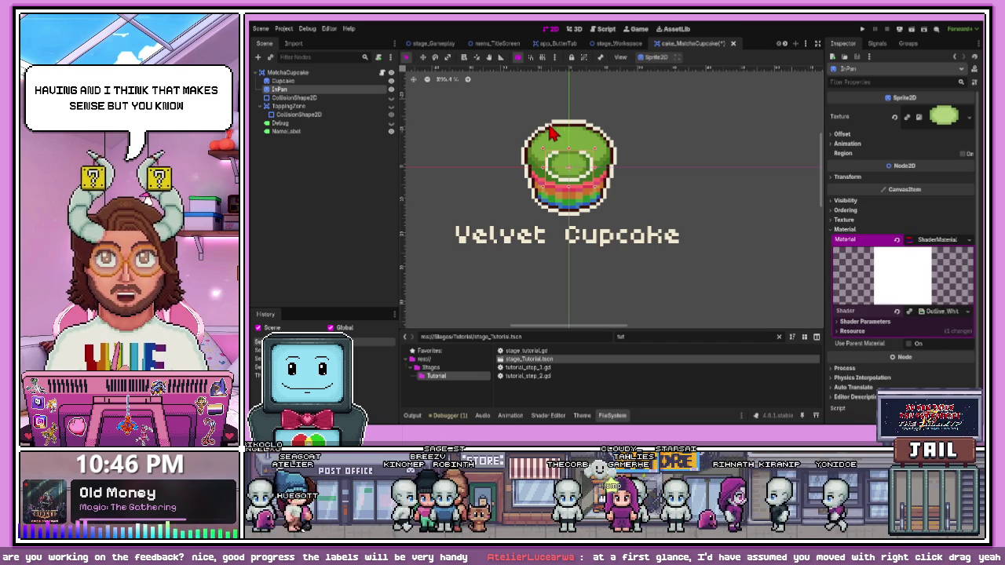
left_click(550, 234)
scroll(575, 175, "up", 2)
left_click(576, 175)
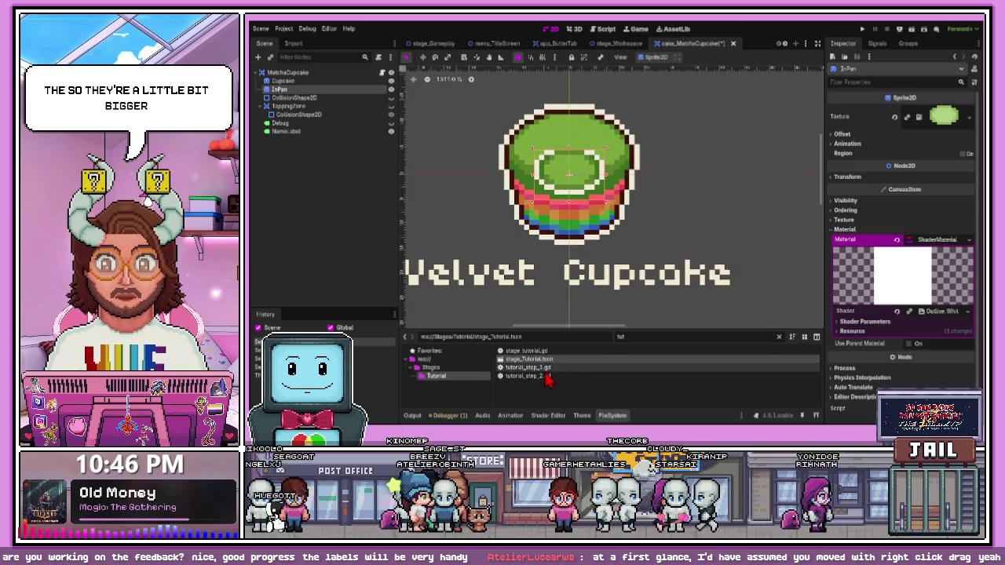
Filter the FileSystem by 'batter' and resize the dock to show the batter files and canvas
type("butter")
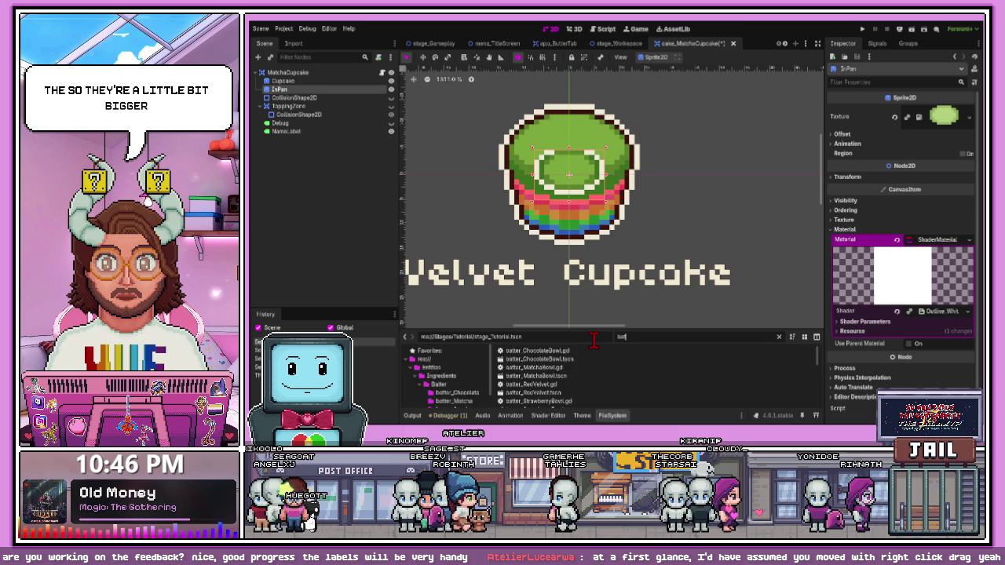
key("BackSpace")
key("BackSpace")
key("BackSpace")
type("atter")
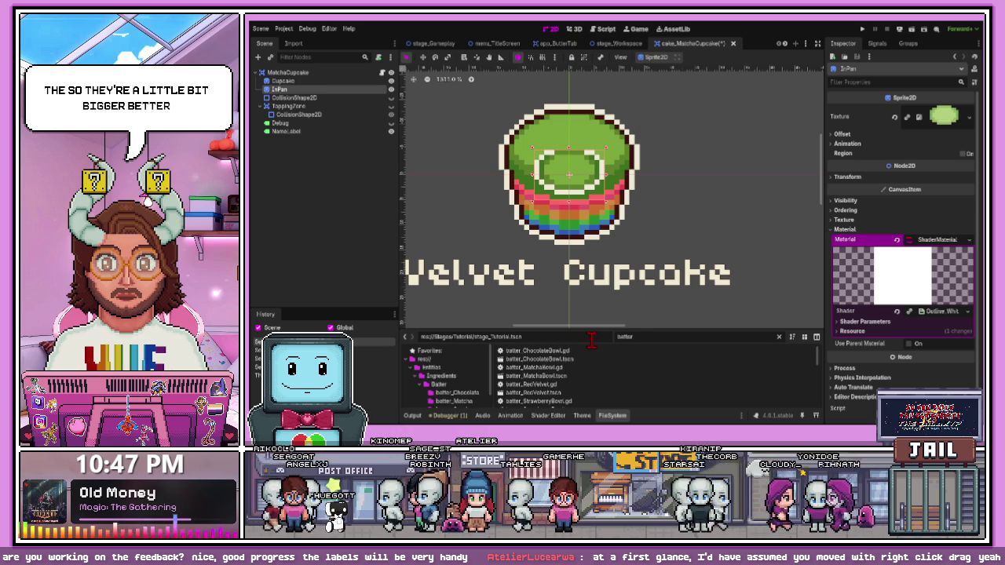
mouse_move(553, 327)
left_mouse_down()
mouse_move(553, 134)
mouse_move(553, 147)
left_mouse_up()
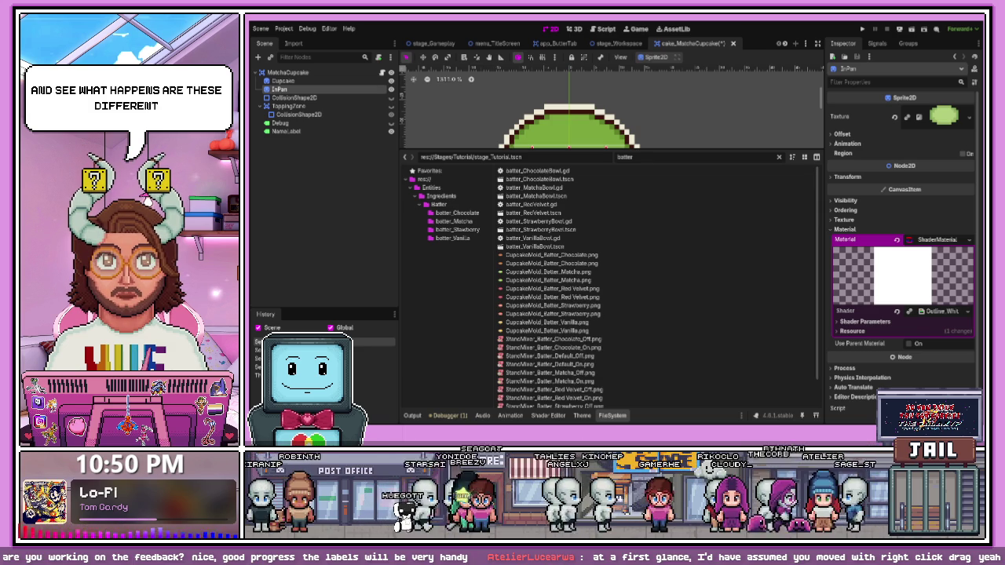
mouse_move(656, 151)
left_mouse_down()
mouse_move(649, 314)
mouse_move(655, 206)
mouse_move(647, 264)
left_mouse_up()
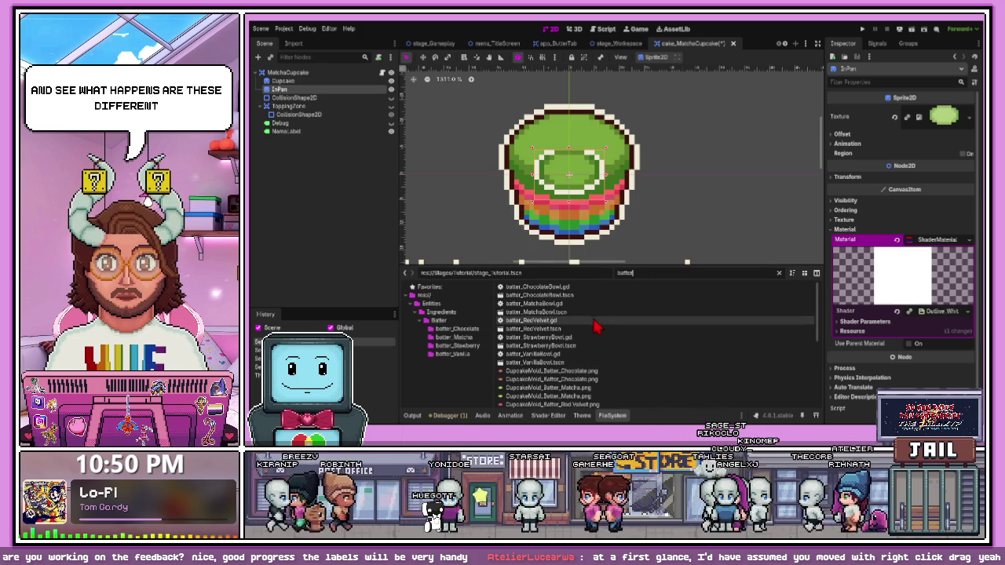
Clear the filter and reveal InPan's CupcakeMold_Baked_Matcha.png texture in the Cake/Matcha folder
left_click(779, 274)
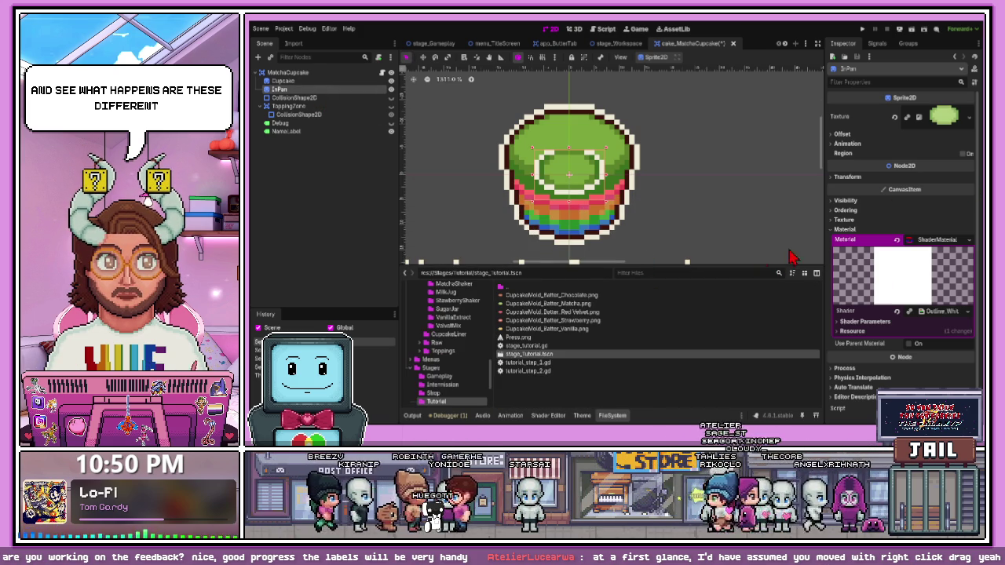
left_click(908, 119)
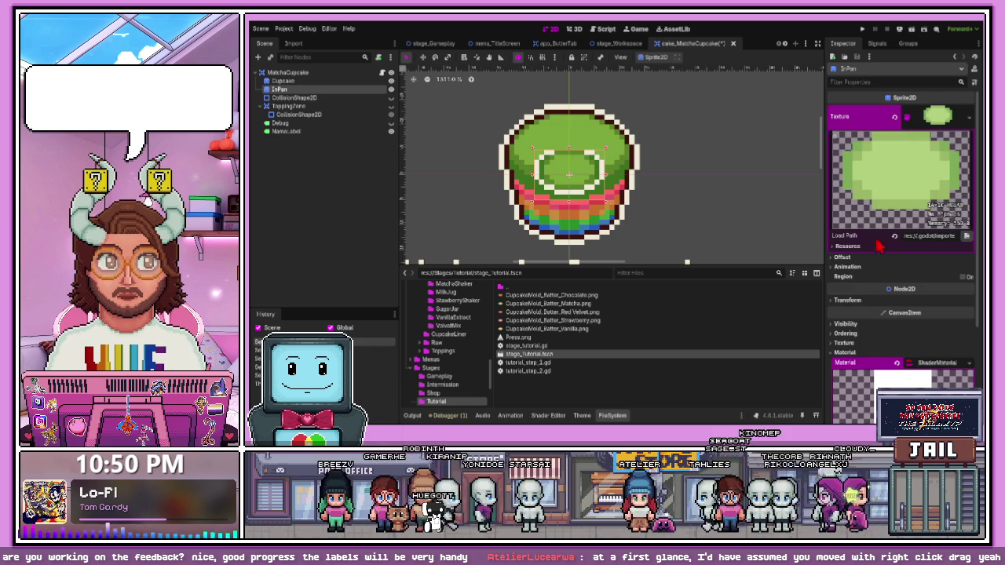
left_click(784, 202)
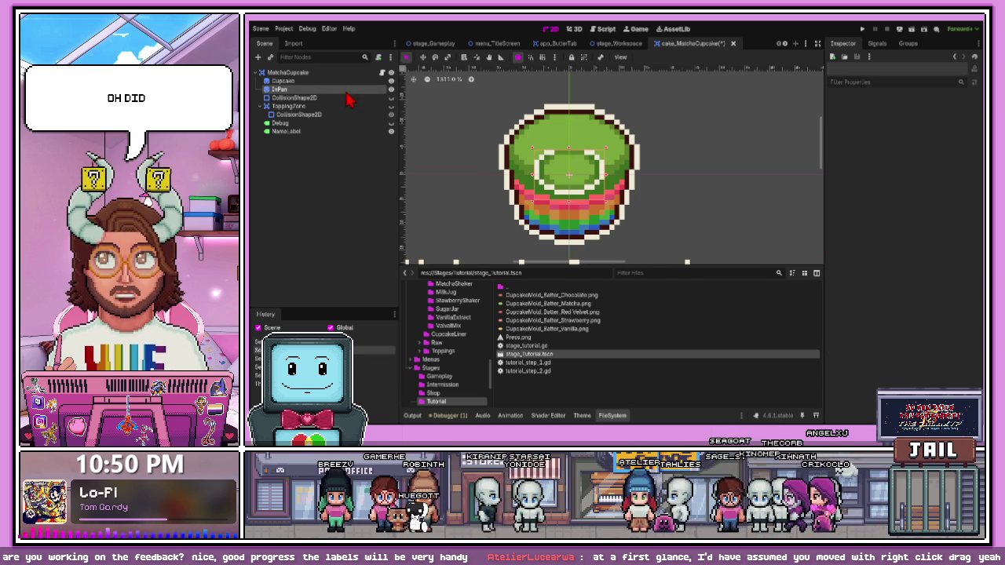
left_click(346, 91)
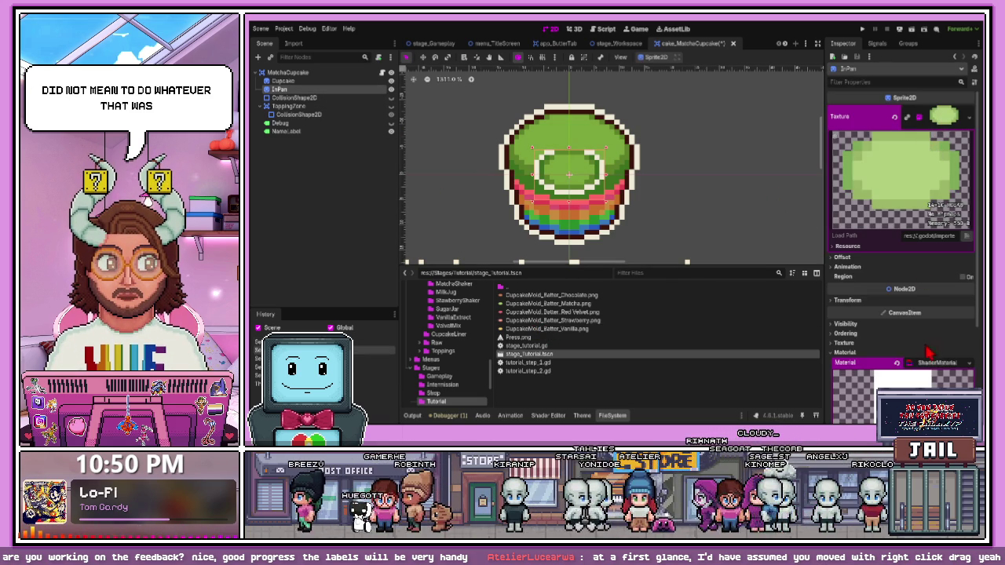
left_click(939, 139, "ctrl")
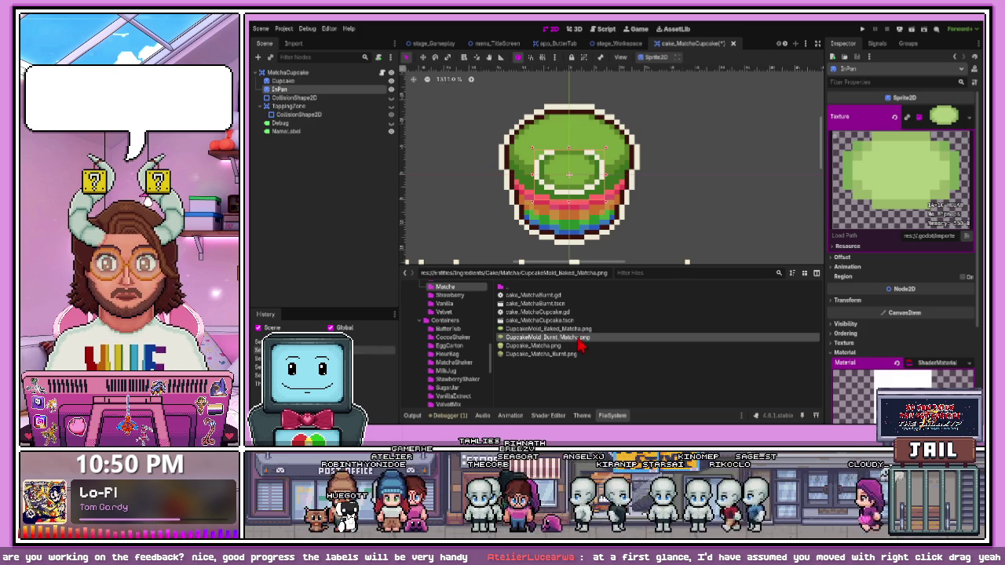
left_click(331, 82)
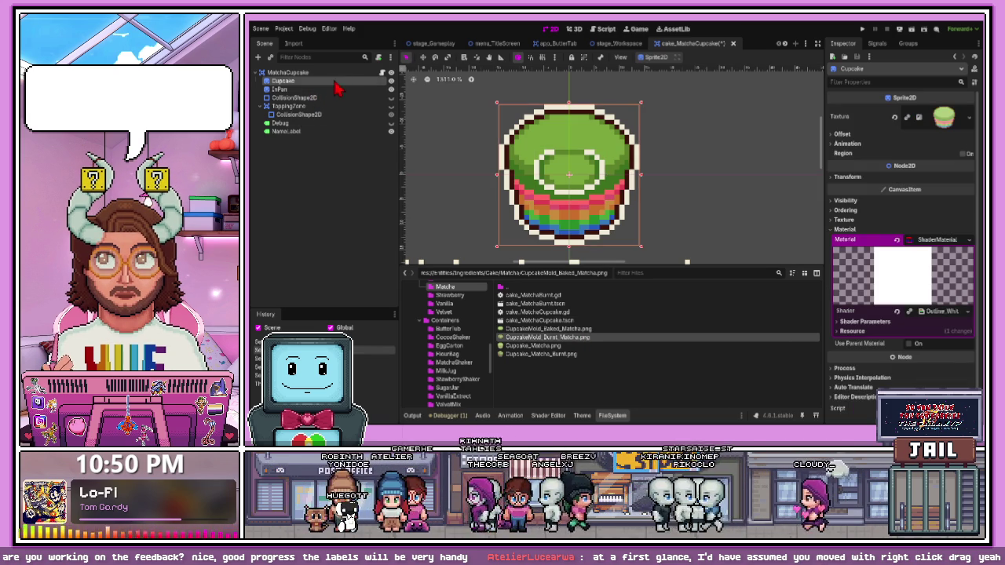
Replace the InPan sprite's texture with Cupcake_Matcha.png
left_click(362, 89)
key("f")
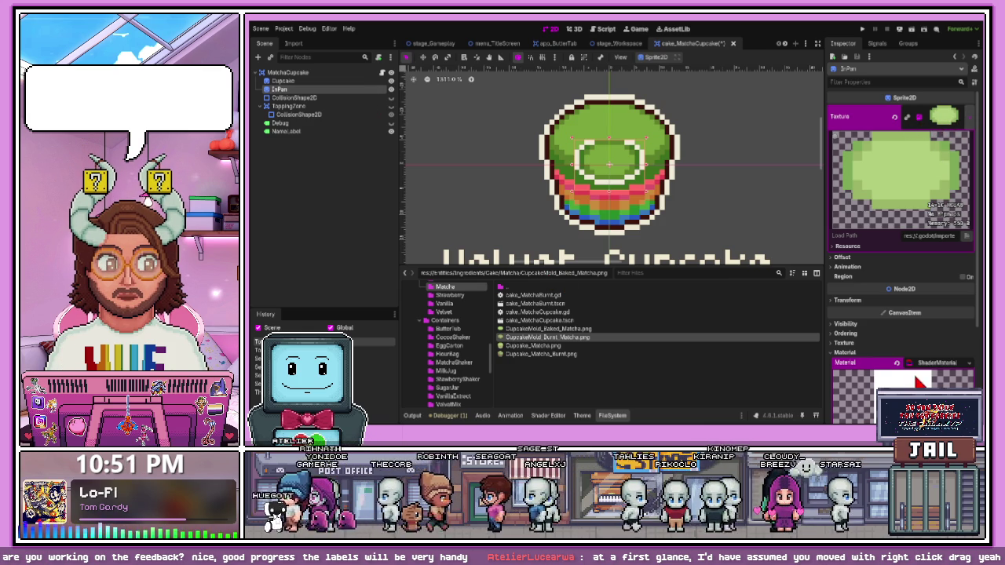
left_click(549, 328)
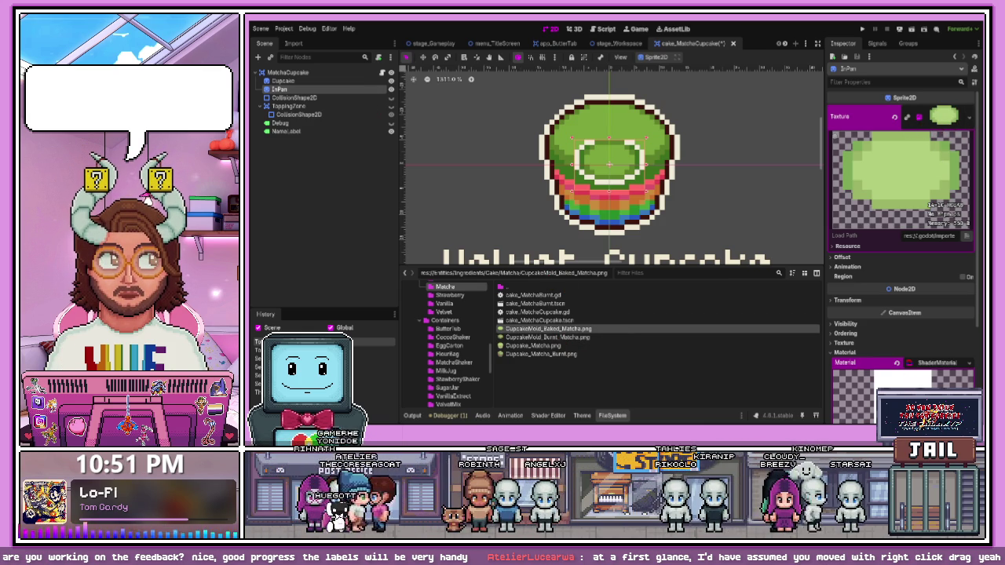
left_click_drag(533, 346, 900, 169)
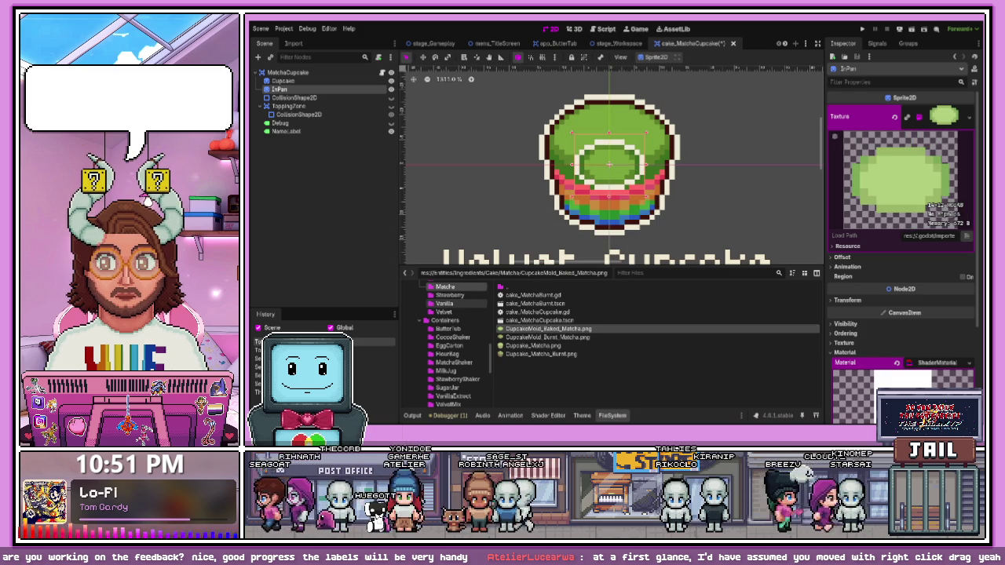
Browse the Strawberry, Vanilla, Chocolate and Velvet cake folders, then save the Matcha Cupcake scene
left_click(452, 295)
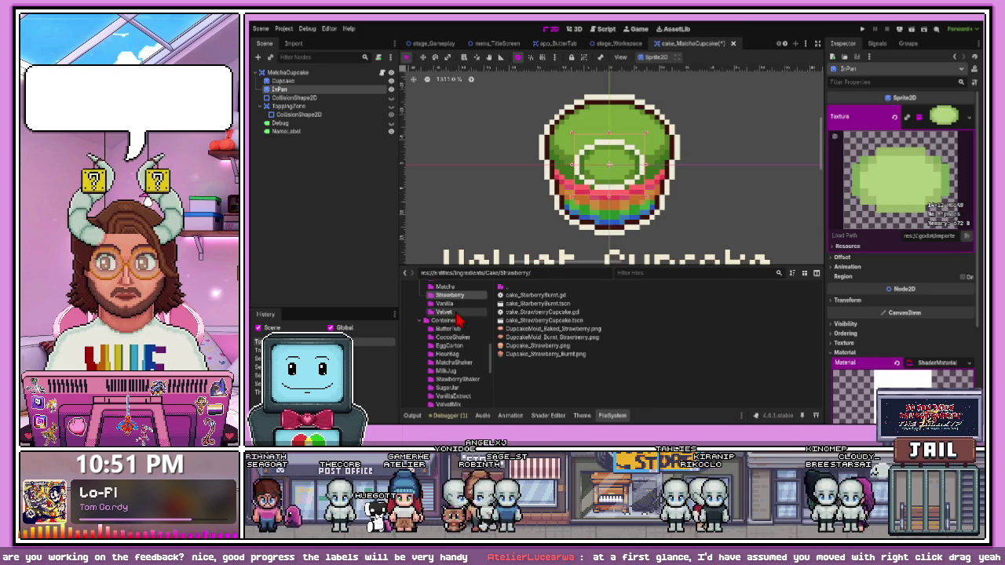
left_click(457, 304)
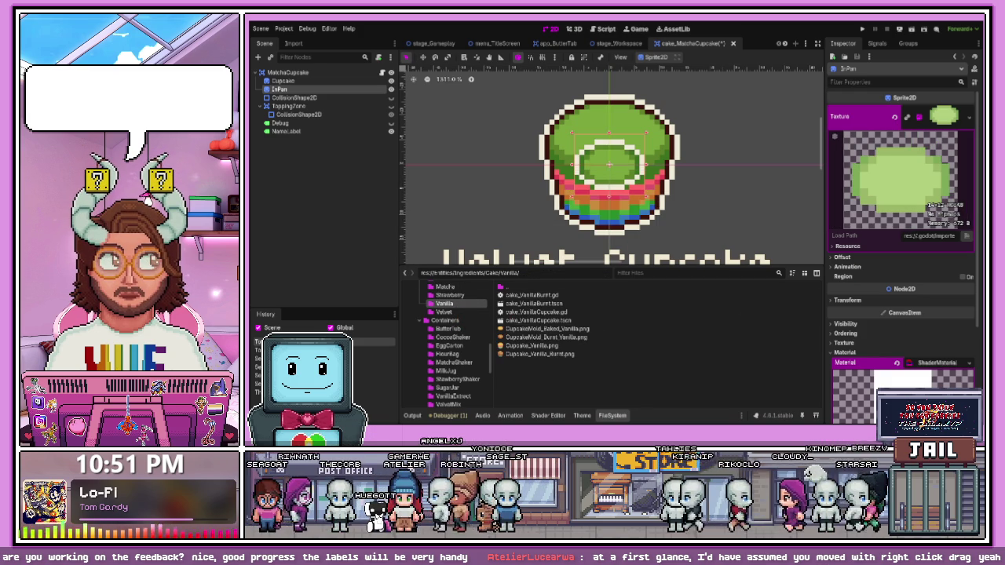
left_click(474, 296)
left_click(445, 287)
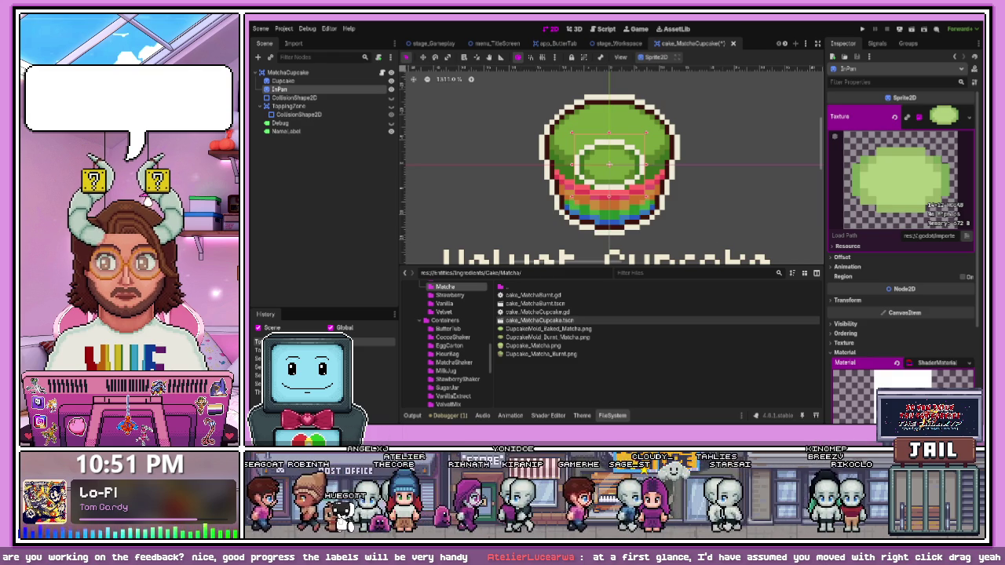
scroll(452, 346, "up", 3)
left_click(449, 325)
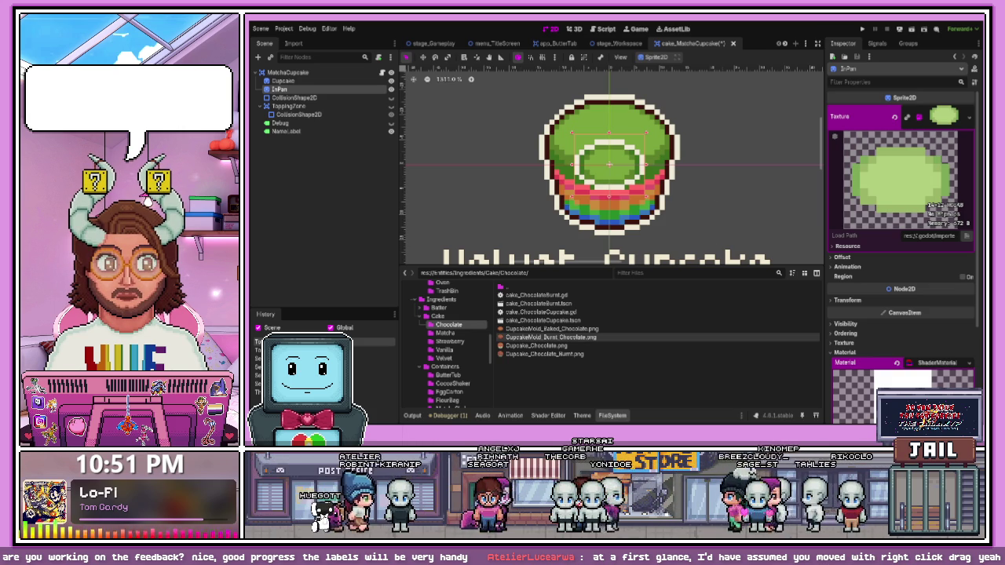
left_click(455, 343)
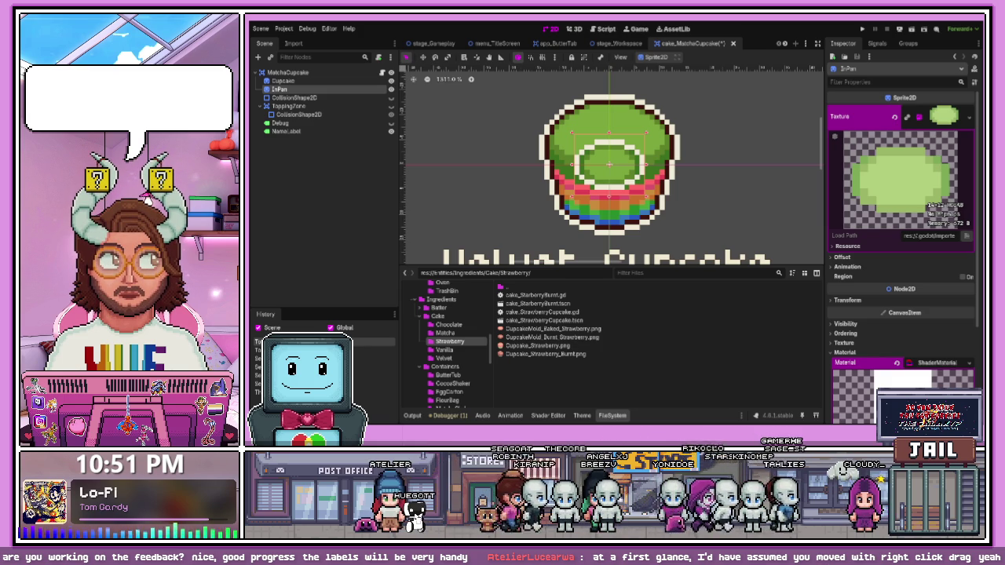
left_click(445, 350)
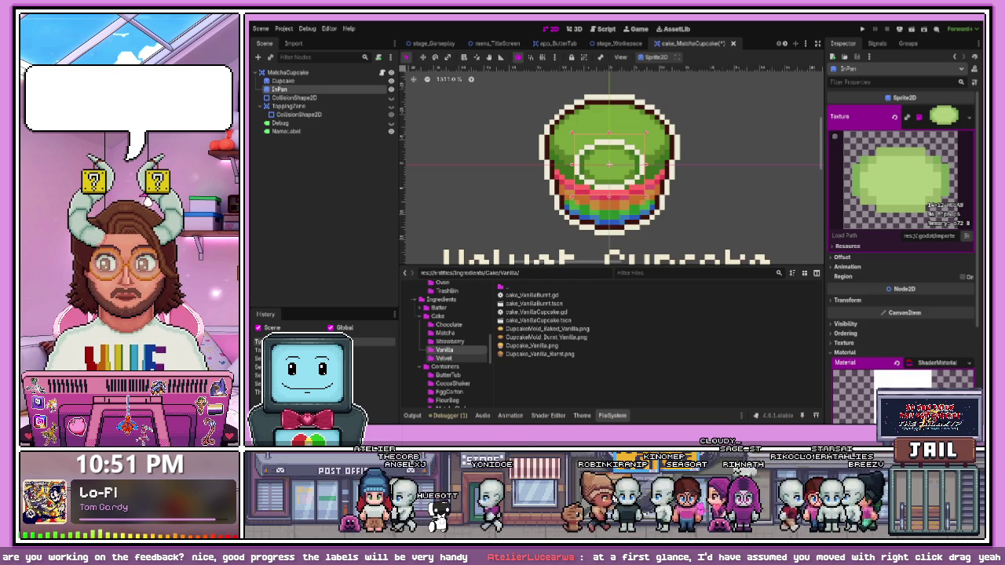
left_click(444, 358)
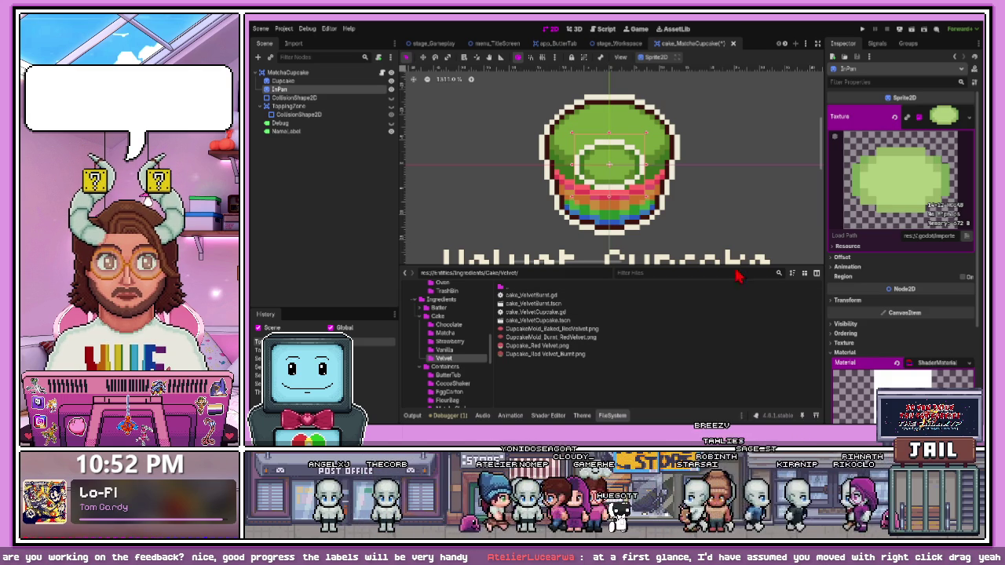
key("ctrl+s")
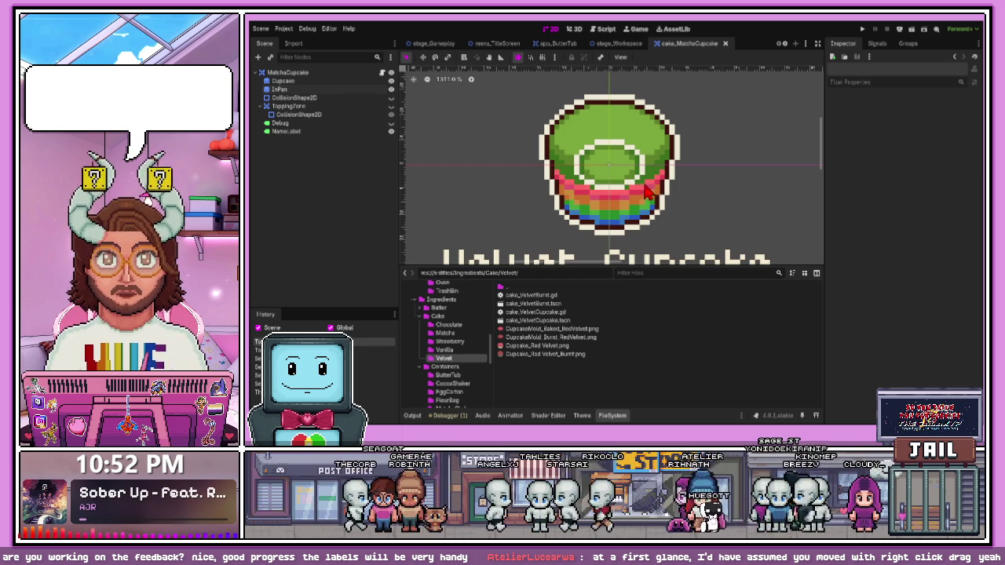
Drag the viewport splitter down to reveal the full Velvet Cupcake label and select it
left_click_drag(632, 267, 626, 312)
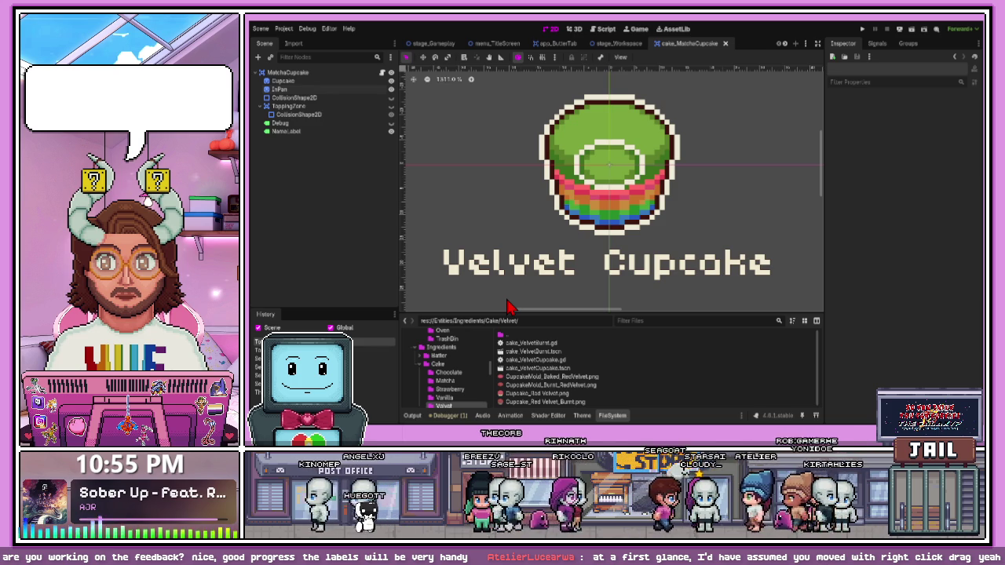
left_click(634, 287)
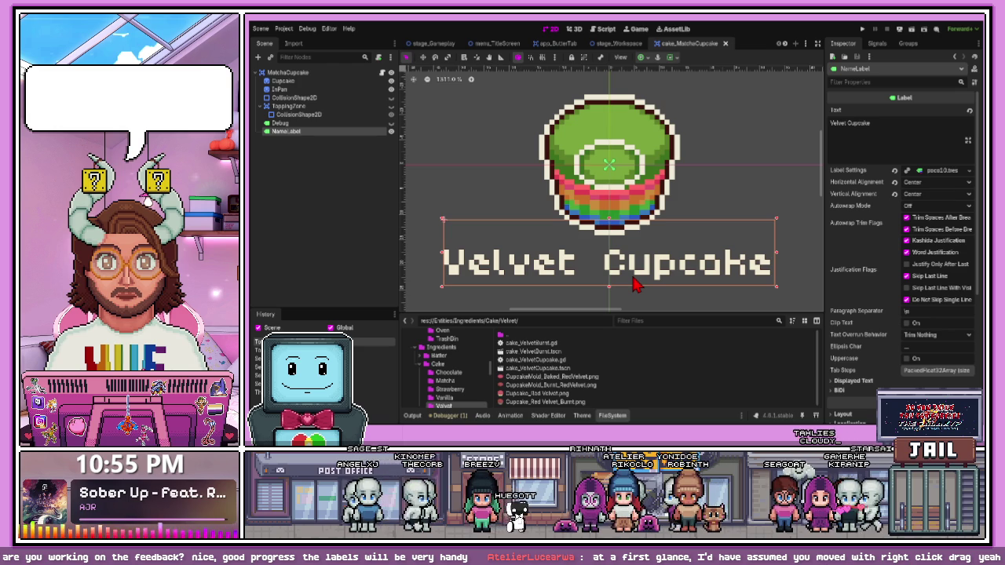
Replace 'Velvet' with 'Matcha' in the label text so it reads 'Matcha Cupcake'
scroll(674, 249, "down", 2)
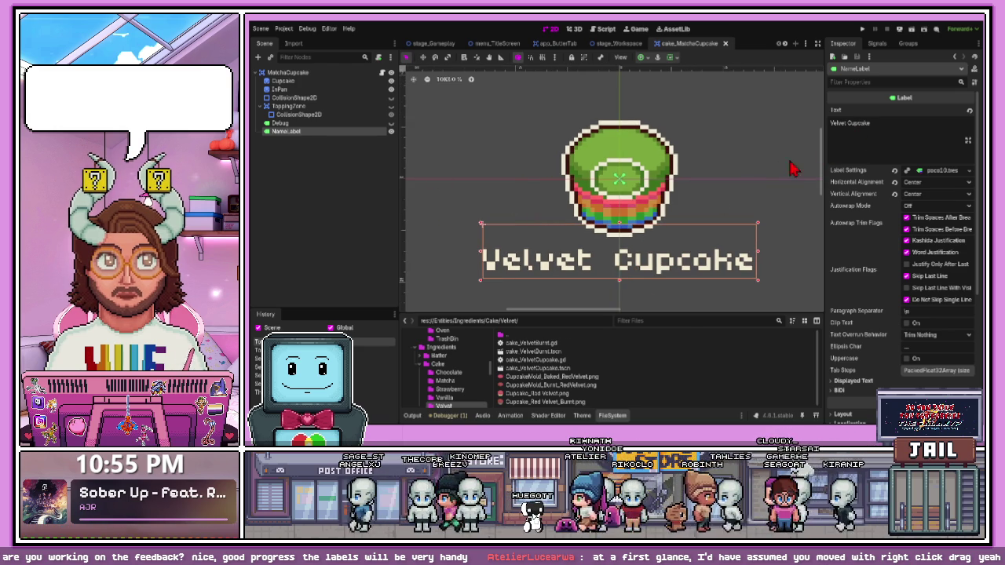
left_click_drag(847, 123, 824, 123)
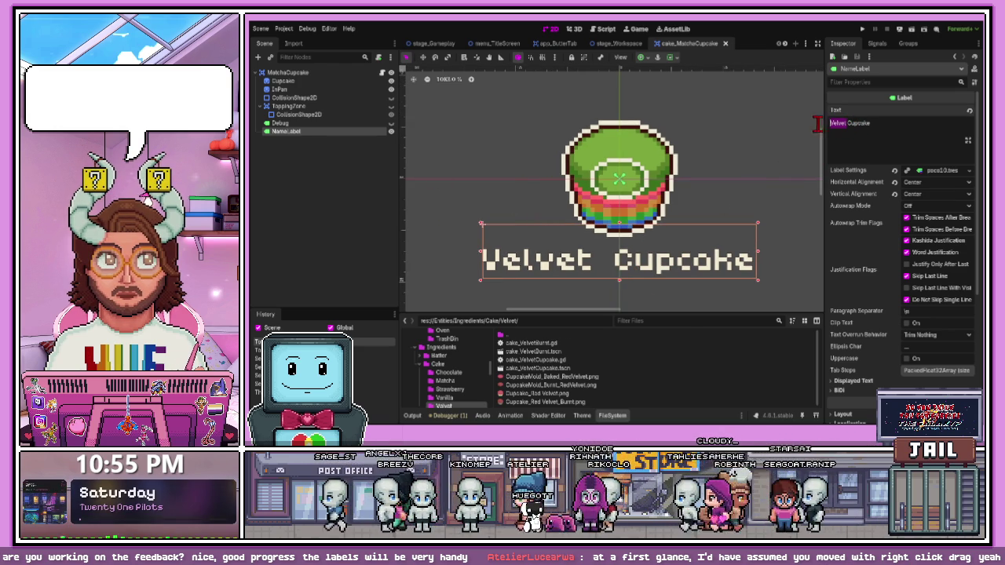
type("Amtch")
key("BackSpace")
key("BackSpace")
key("BackSpace")
type("Match")
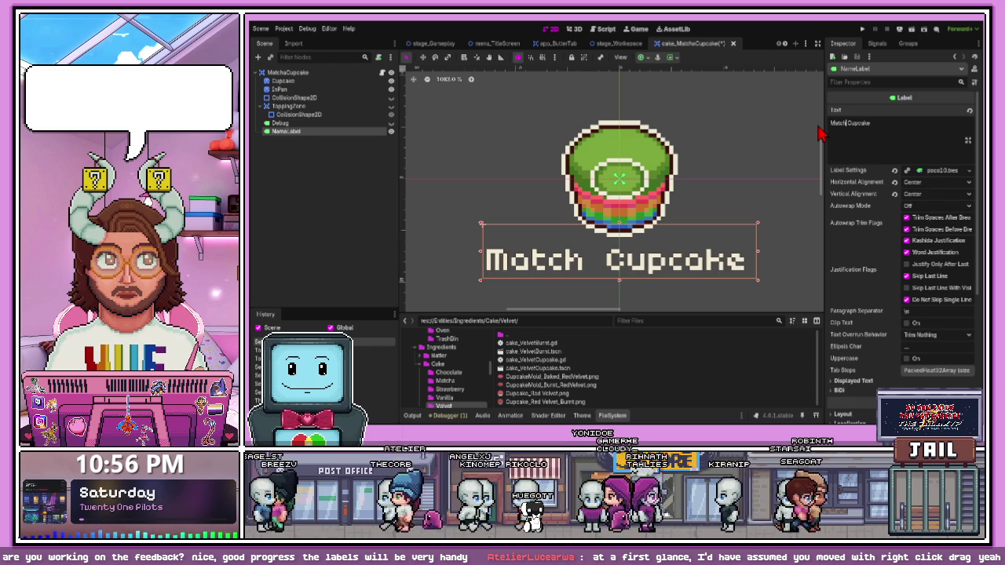
type("a")
Nudge the label slightly on the canvas and open the burnt velvet cupcake scene
scroll(650, 226, "down", 2)
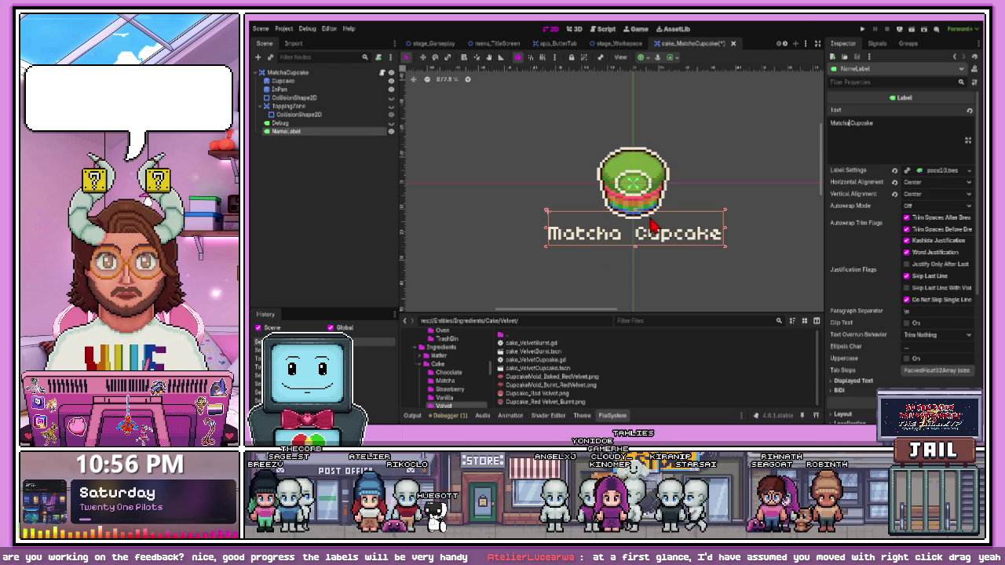
scroll(650, 226, "up", 2)
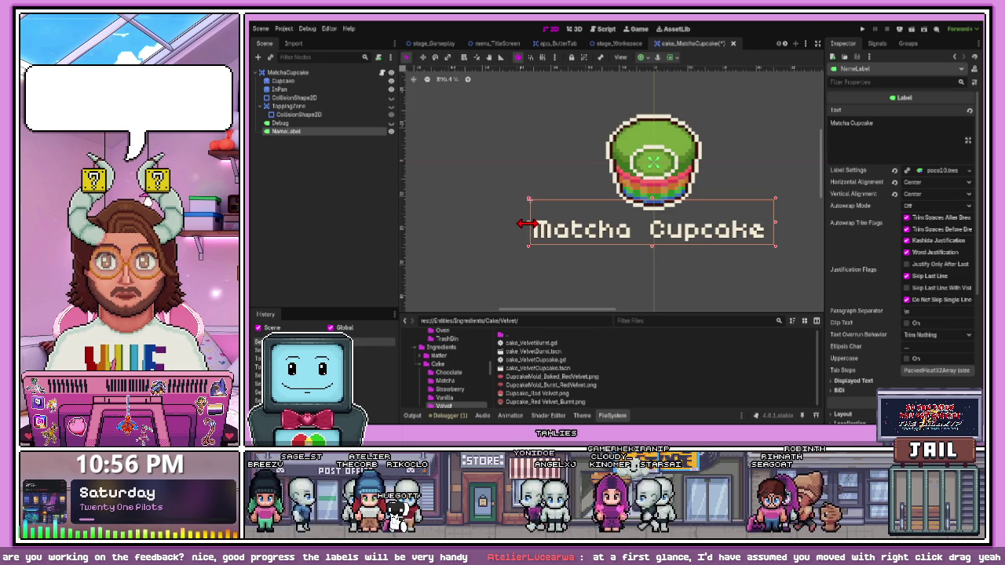
left_click_drag(673, 232, 673, 227)
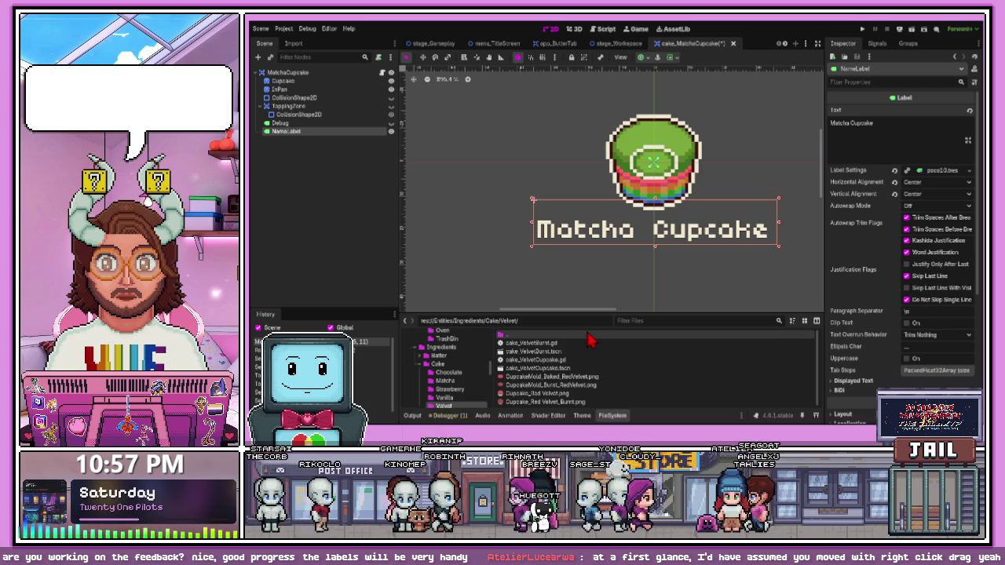
double_click(568, 353)
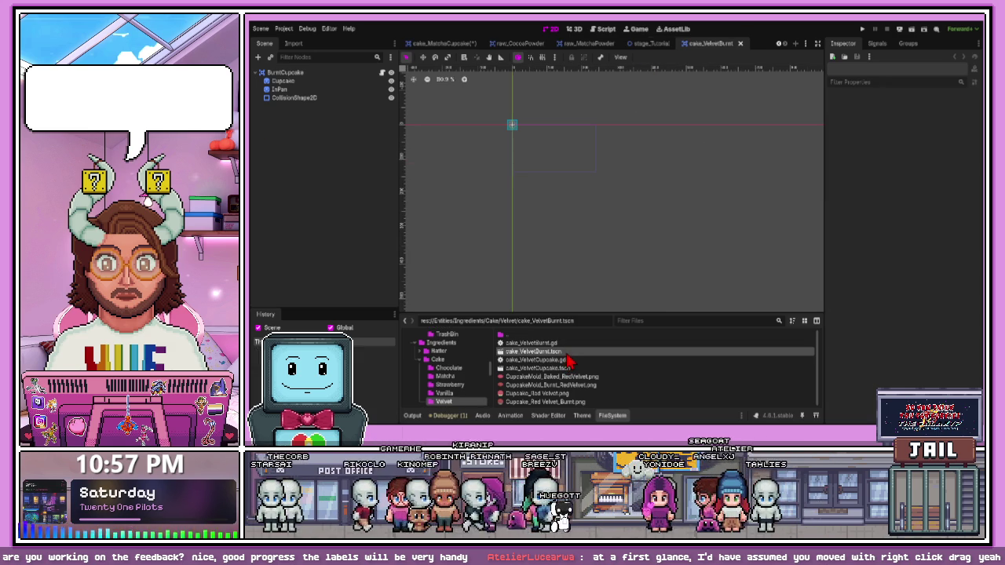
Open cake_VelvetCupcake, set InPan's texture to the baked red velvet mold image, and save
double_click(565, 369)
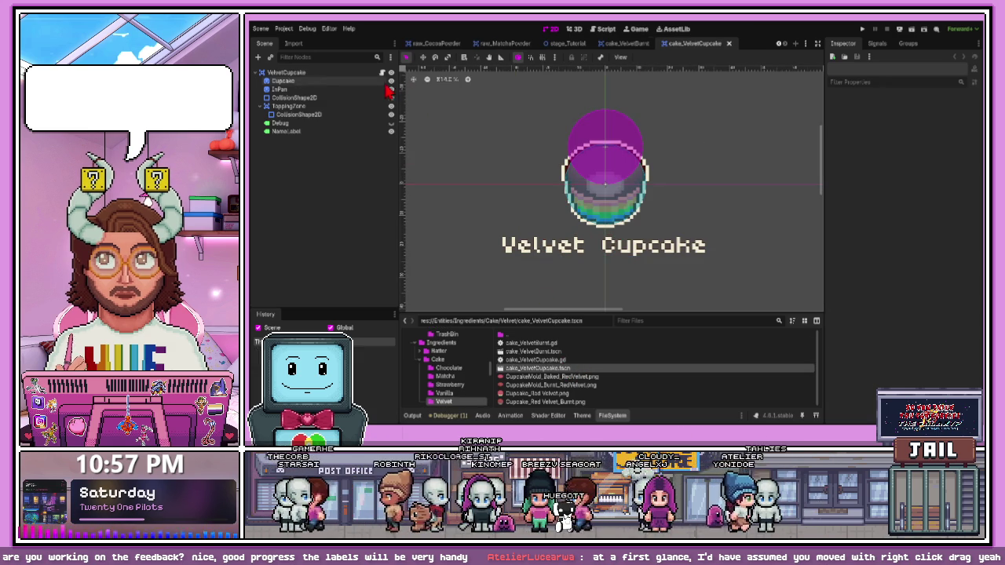
left_click(356, 92)
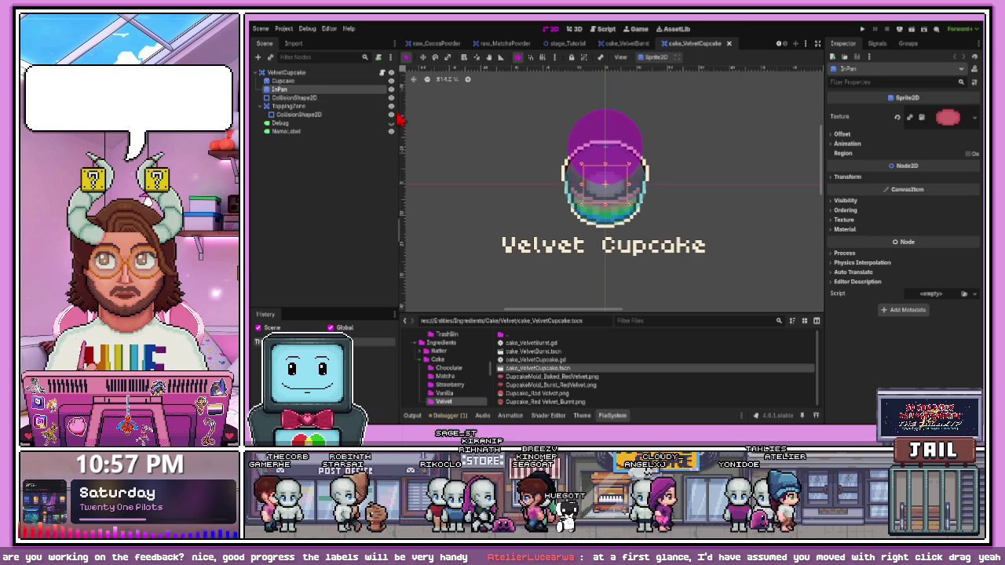
key("ctrl+equal")
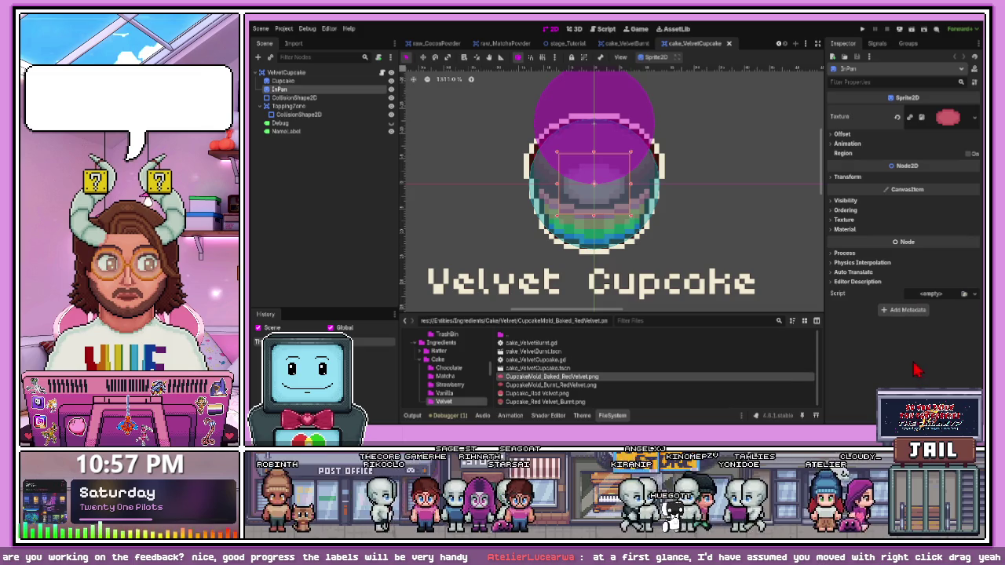
left_click(534, 378)
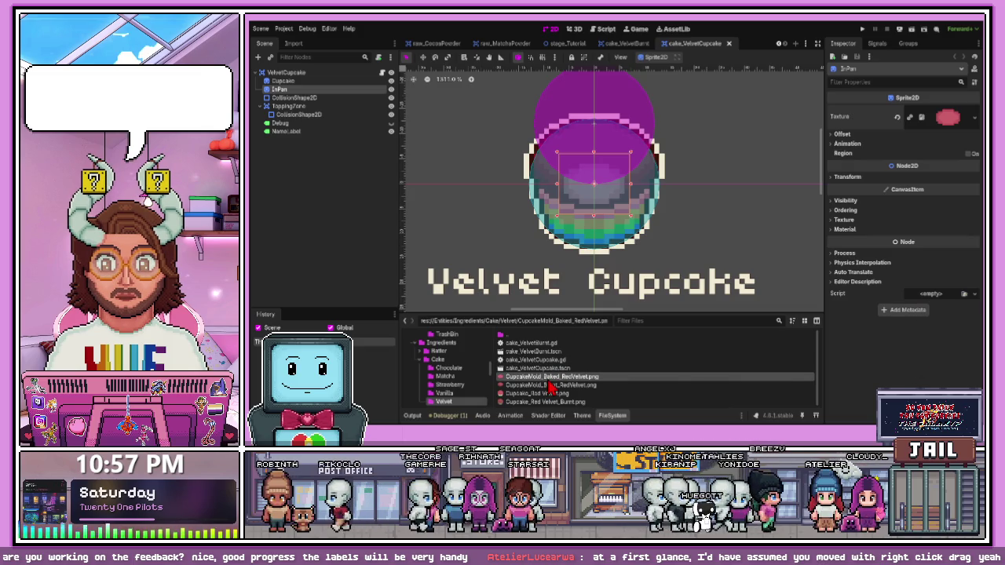
left_click_drag(554, 383, 948, 117)
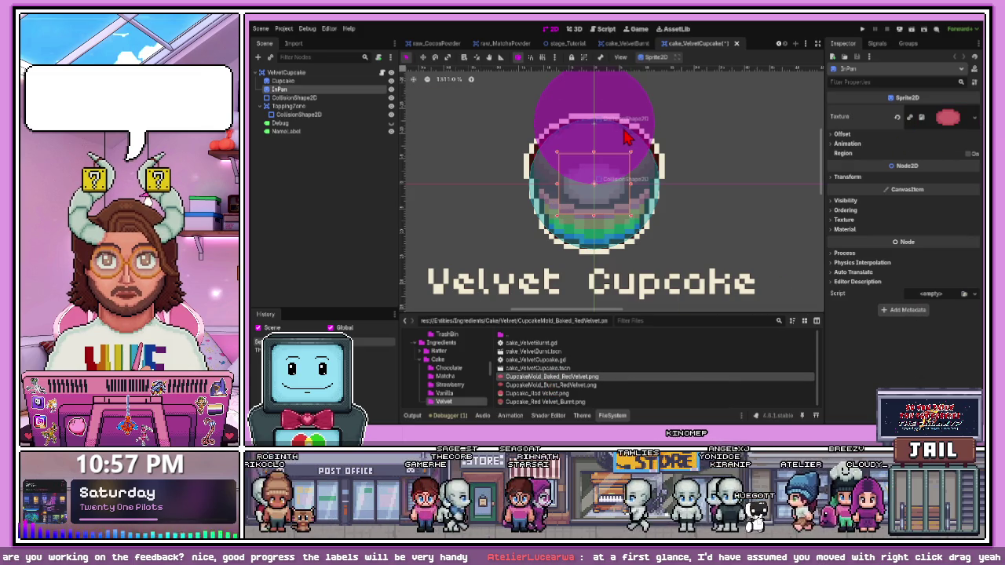
key("ctrl+s")
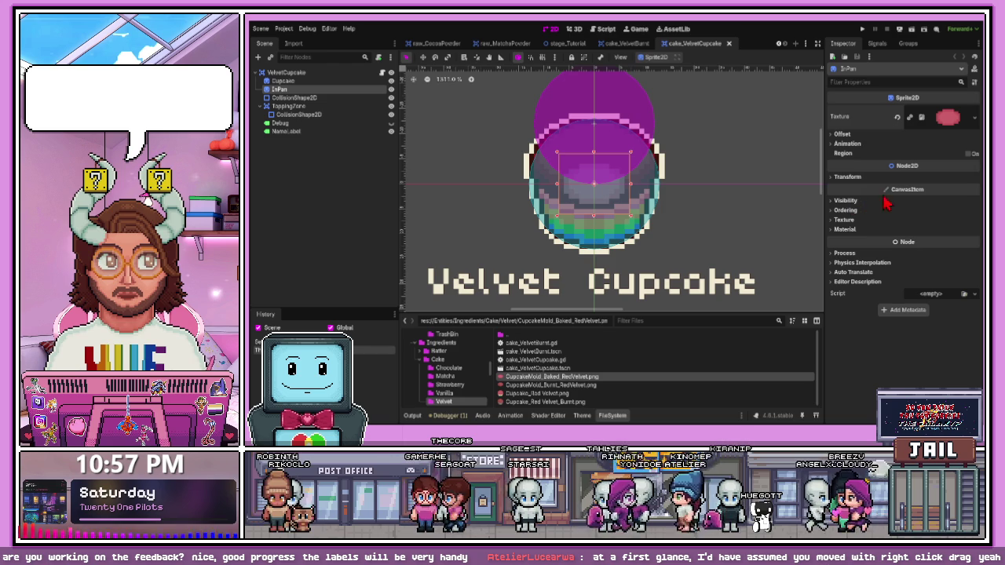
Paste the white outline ShaderMaterial into InPan's Material slot, then select the name label
left_click(842, 229)
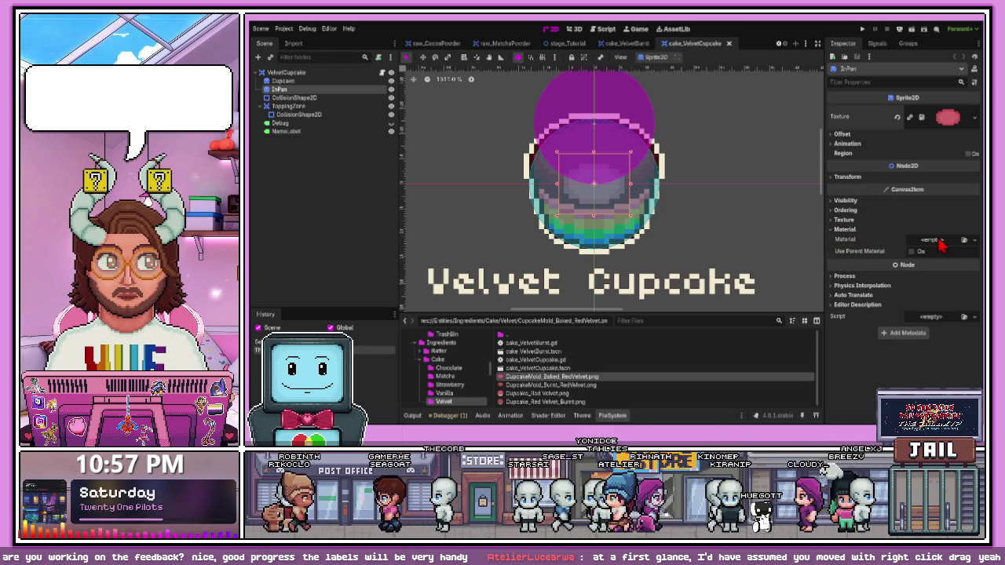
key("ctrl+v")
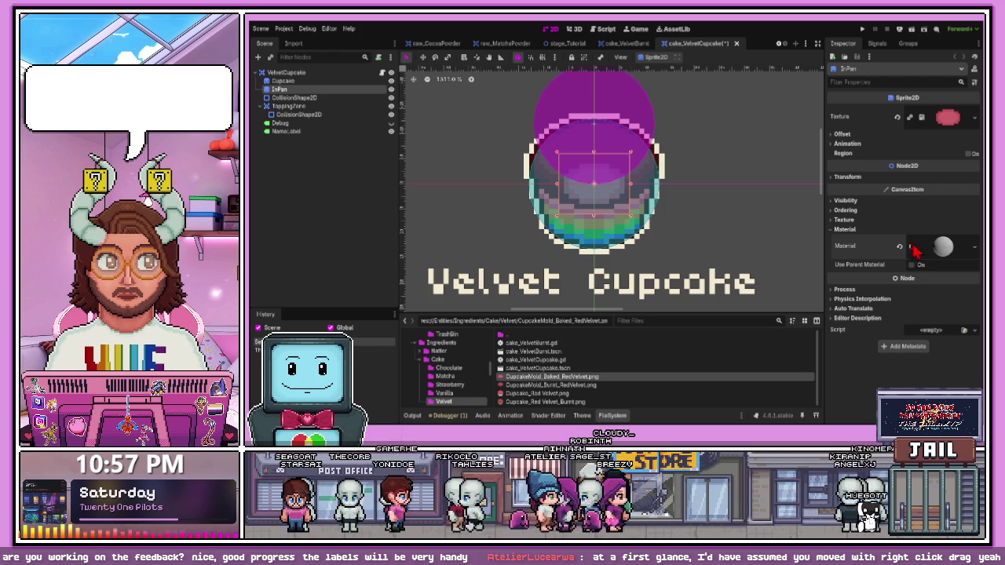
left_click(915, 246)
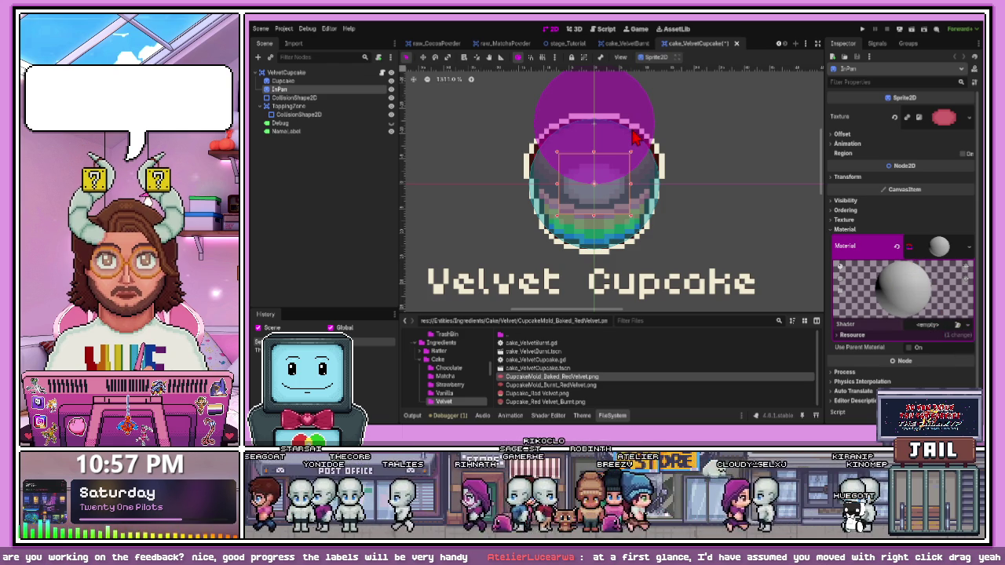
key("ctrl+z")
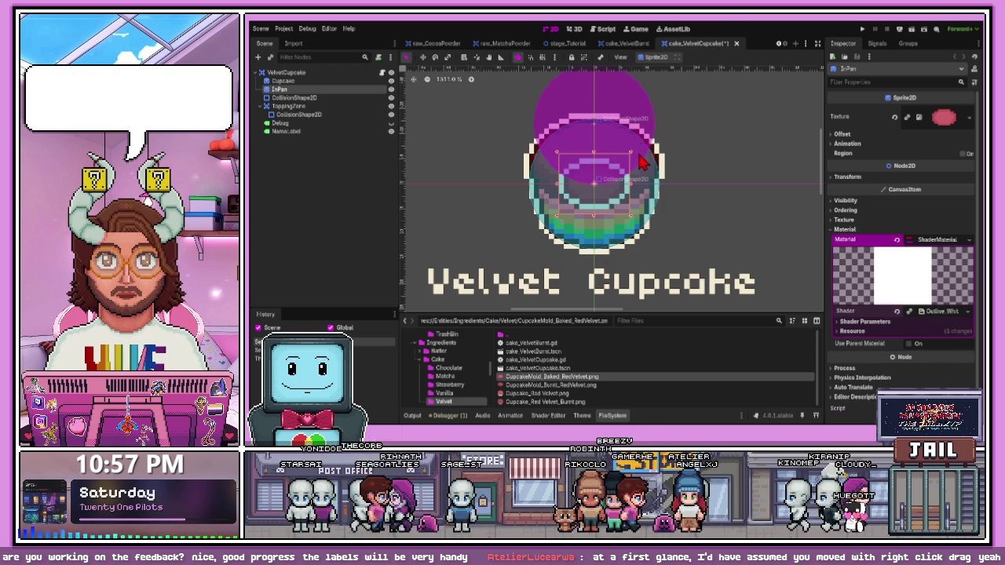
left_click(685, 288)
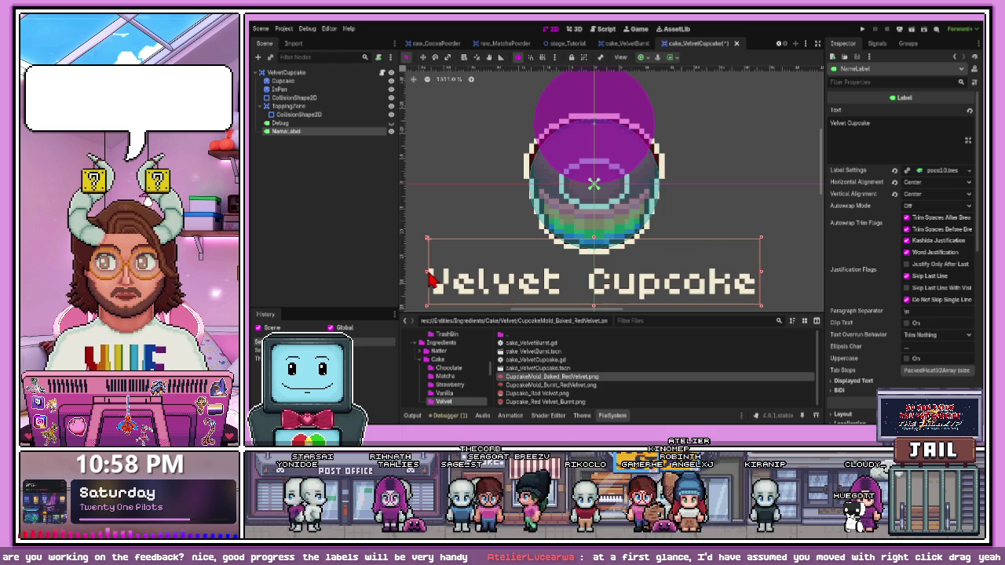
Widen the Velvet Cupcake label's box, save, and try moving it above the cupcake before undoing
left_click_drag(428, 272, 424, 271)
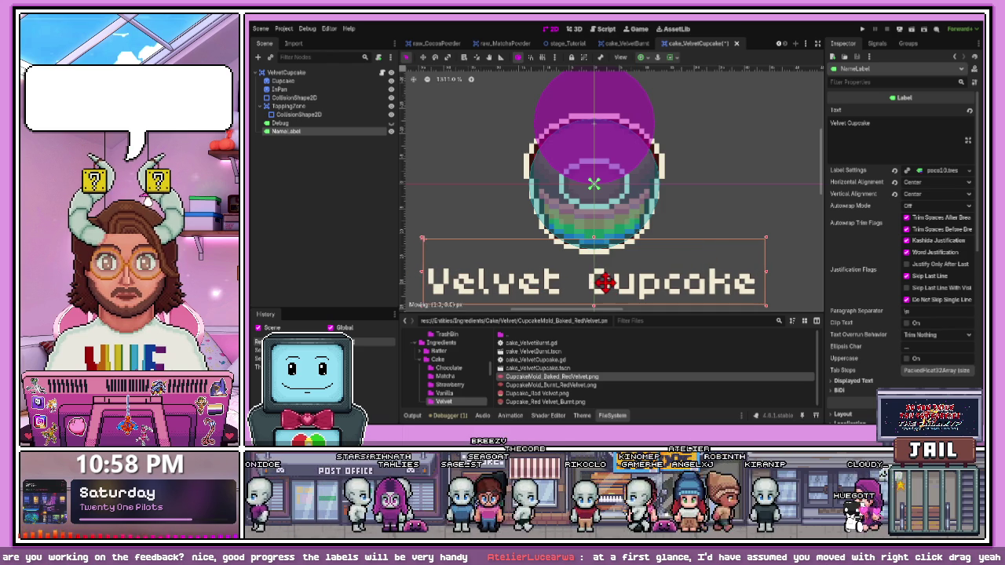
scroll(605, 284, "down", 4)
scroll(626, 283, "up", 2)
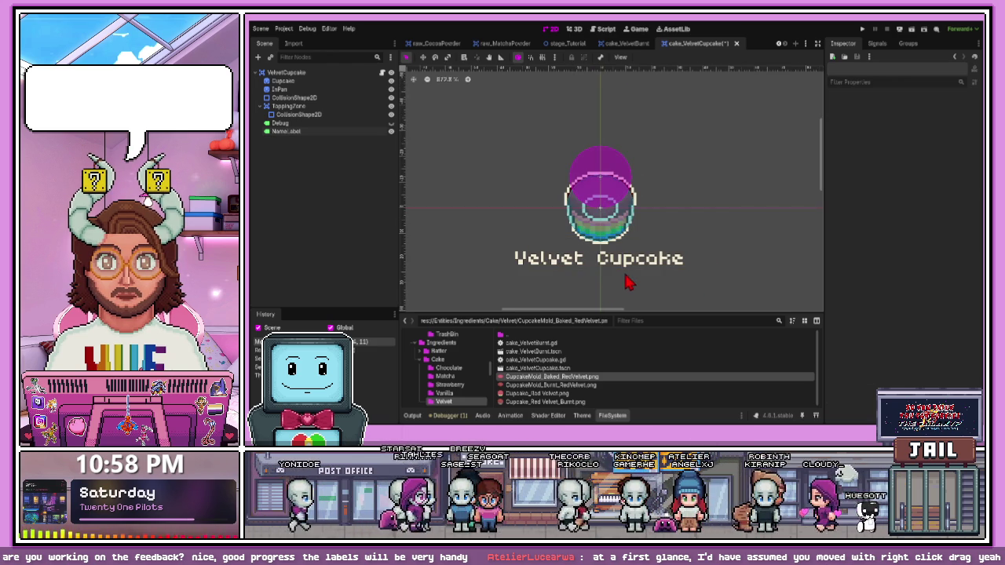
scroll(627, 281, "up", 1)
scroll(617, 269, "up", 1)
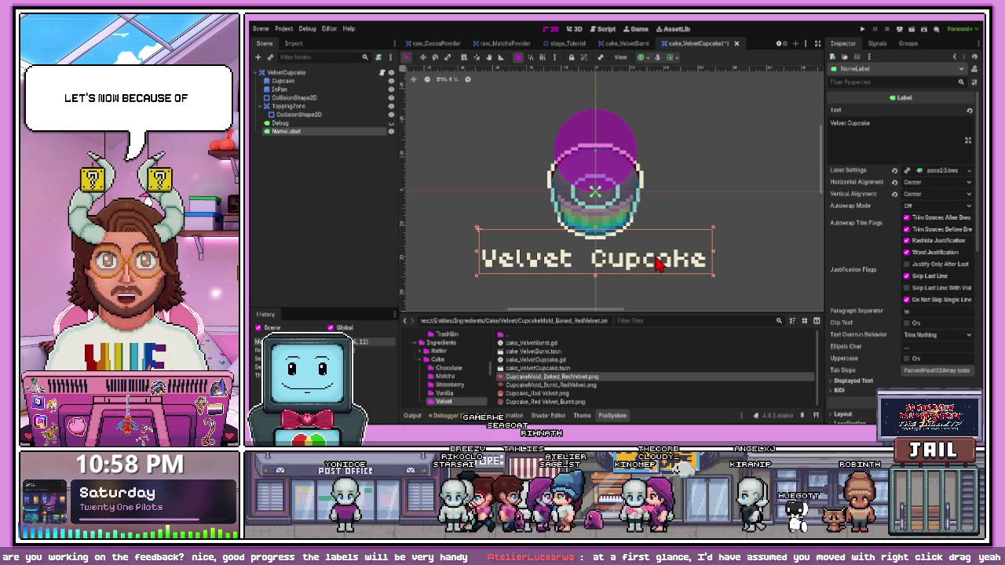
key("ctrl+s")
left_click_drag(641, 259, 644, 90)
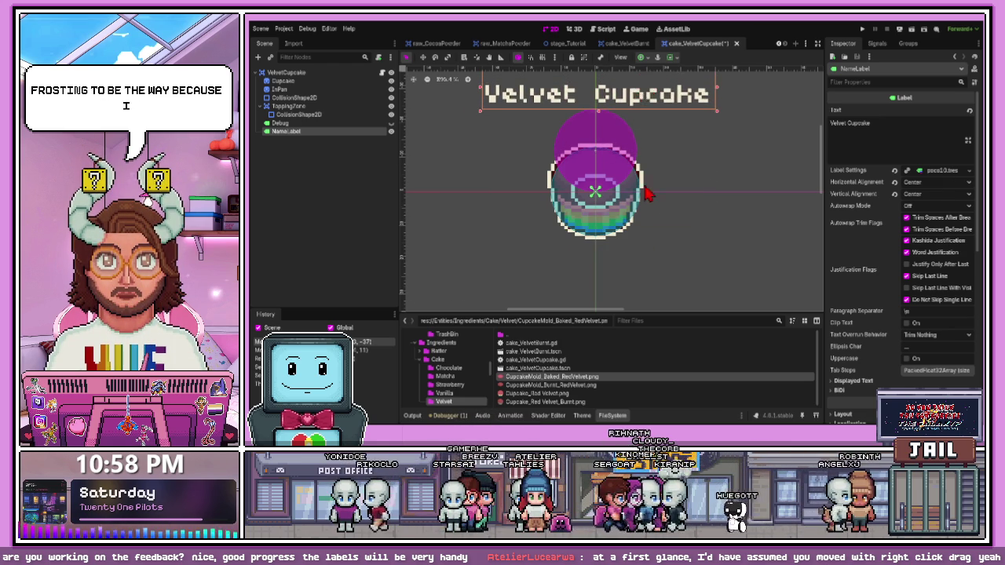
scroll(655, 259, "up", 1)
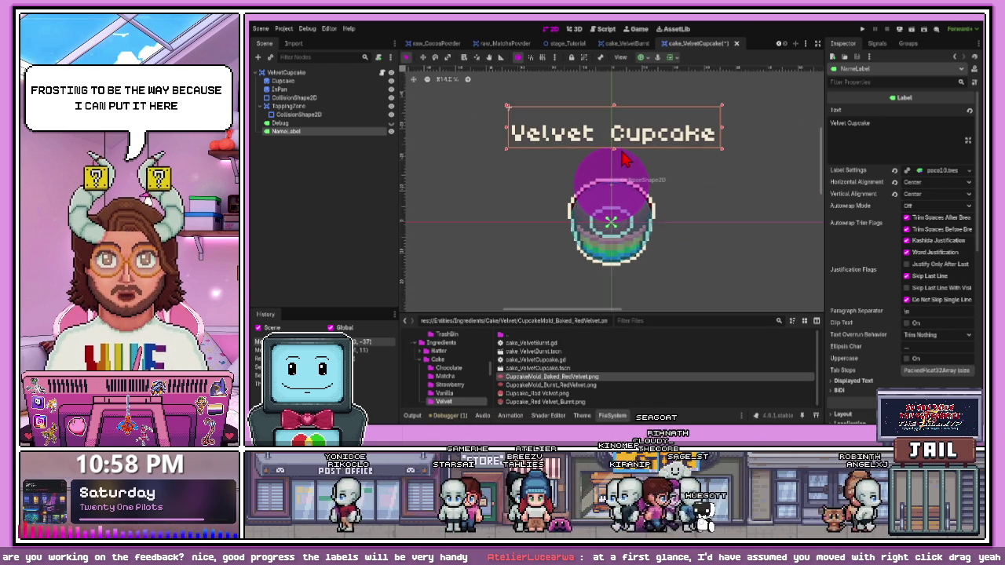
key("ctrl+z")
scroll(615, 212, "down", 3)
scroll(614, 212, "up", 2)
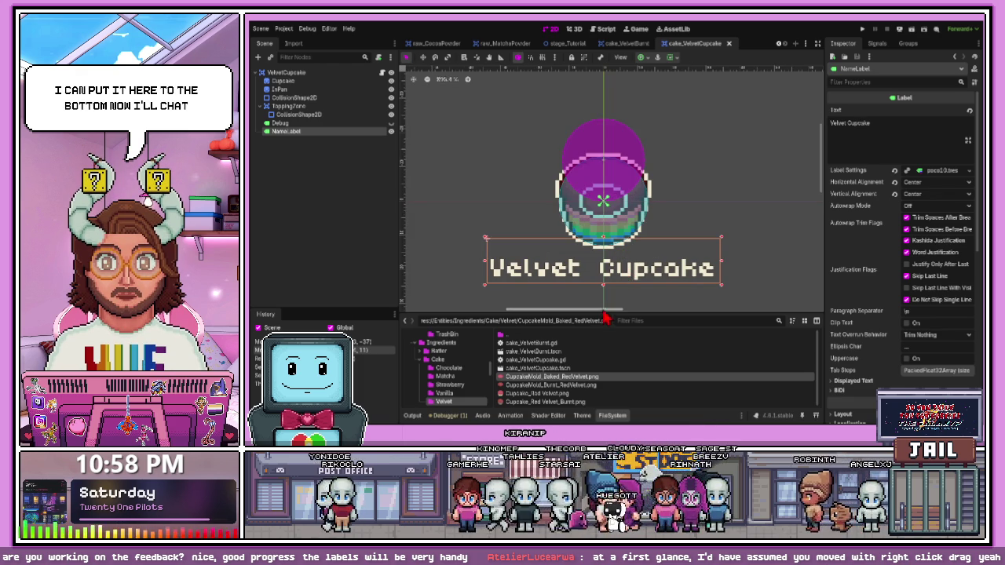
Enlarge the file list and open cake_VanillaCupcake.tscn from the Vanilla folder
left_click_drag(604, 315, 601, 275)
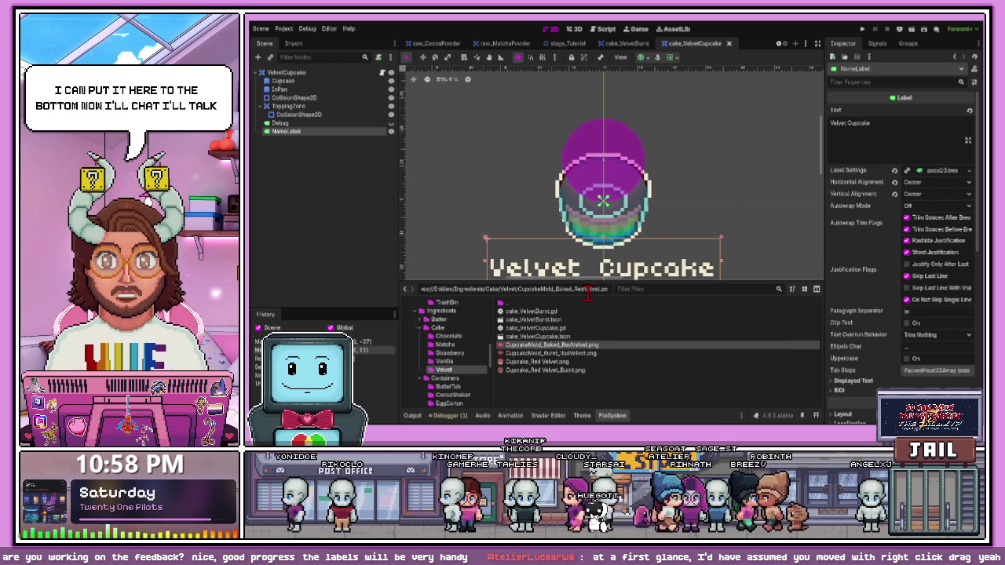
left_click(601, 355)
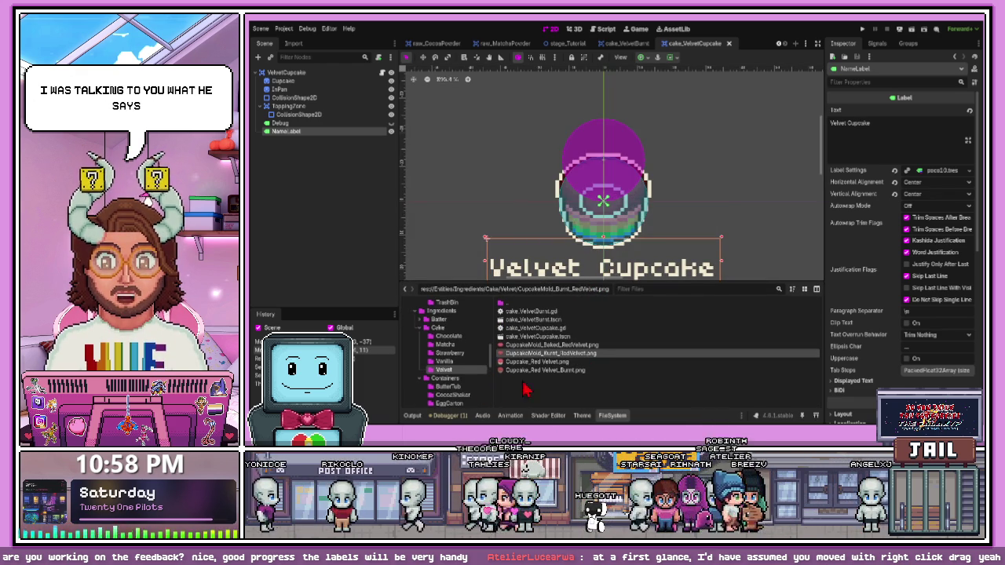
left_click(460, 362)
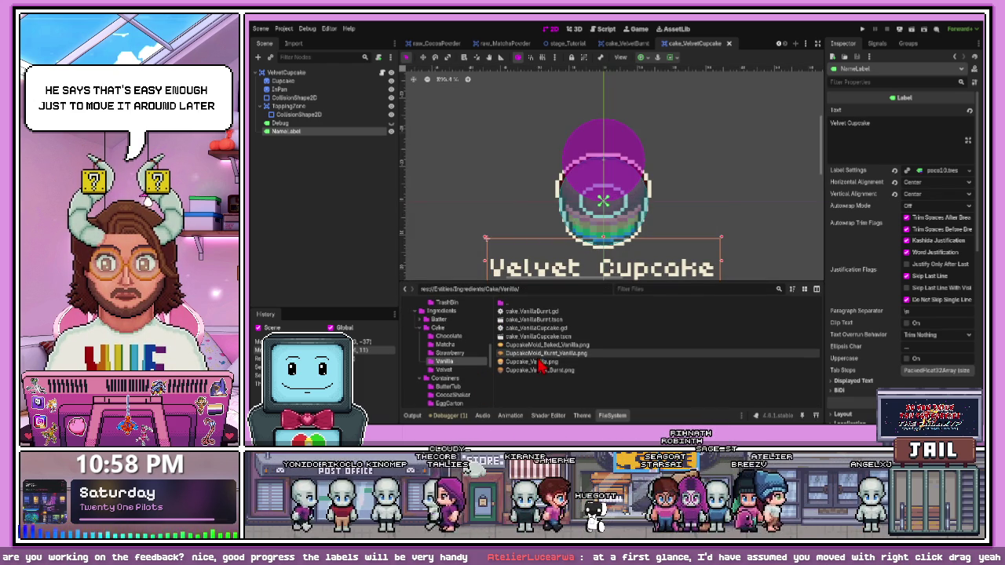
double_click(535, 337)
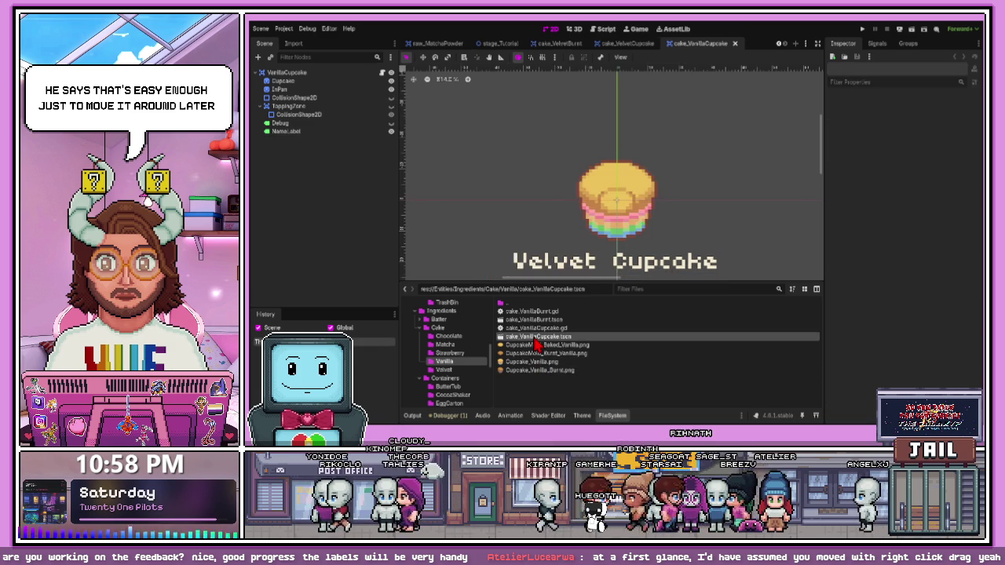
Change the name label text to 'Vanilla Cupcake', widening and positioning its box beneath the cupcake
left_click(604, 186)
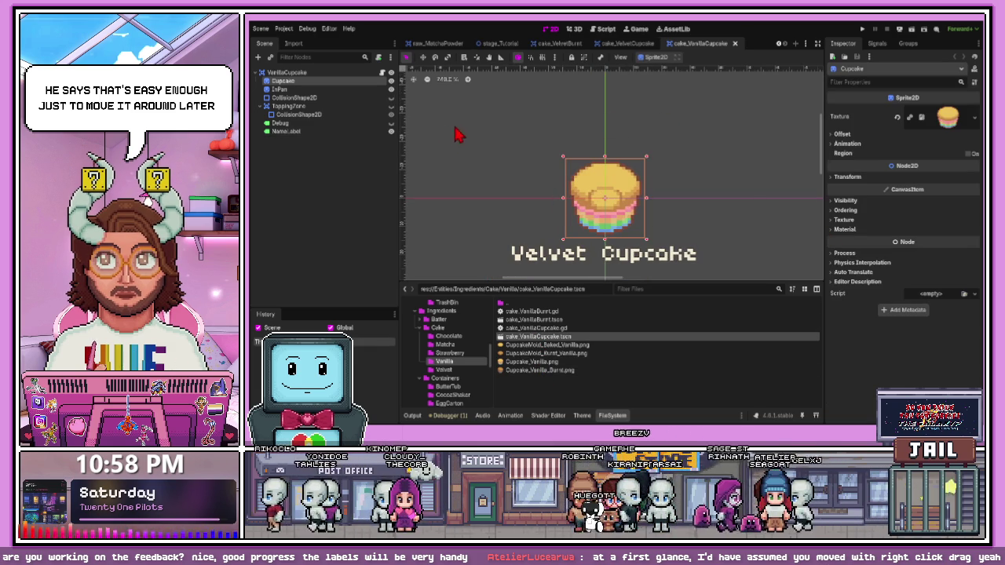
left_click(307, 131)
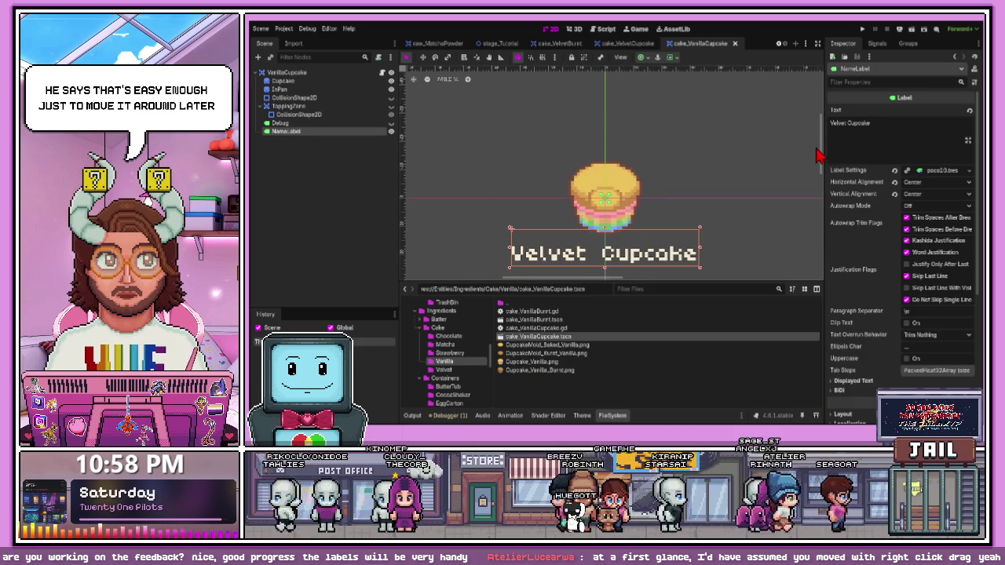
type("Vani")
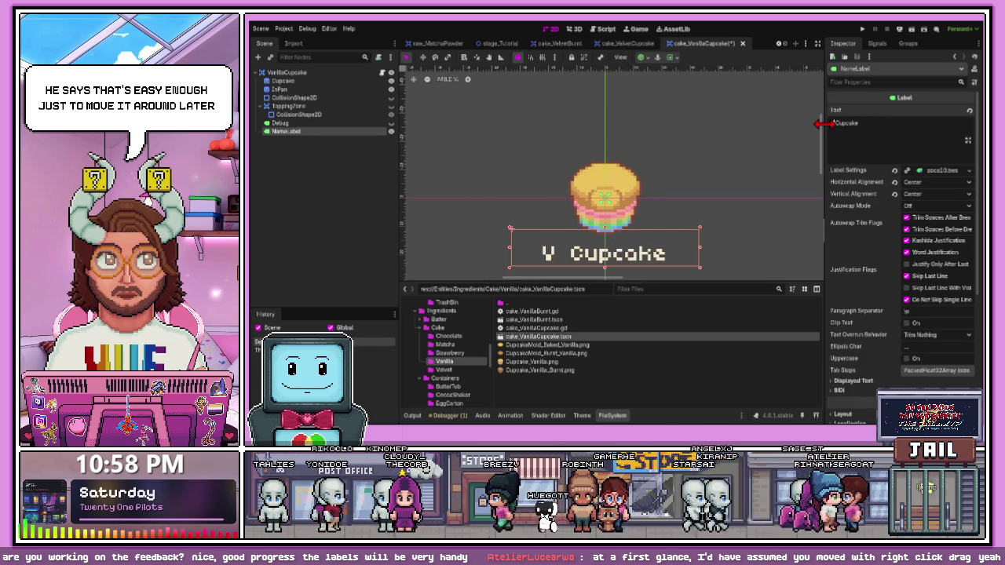
key("BackSpace")
key("BackSpace")
type("nilla")
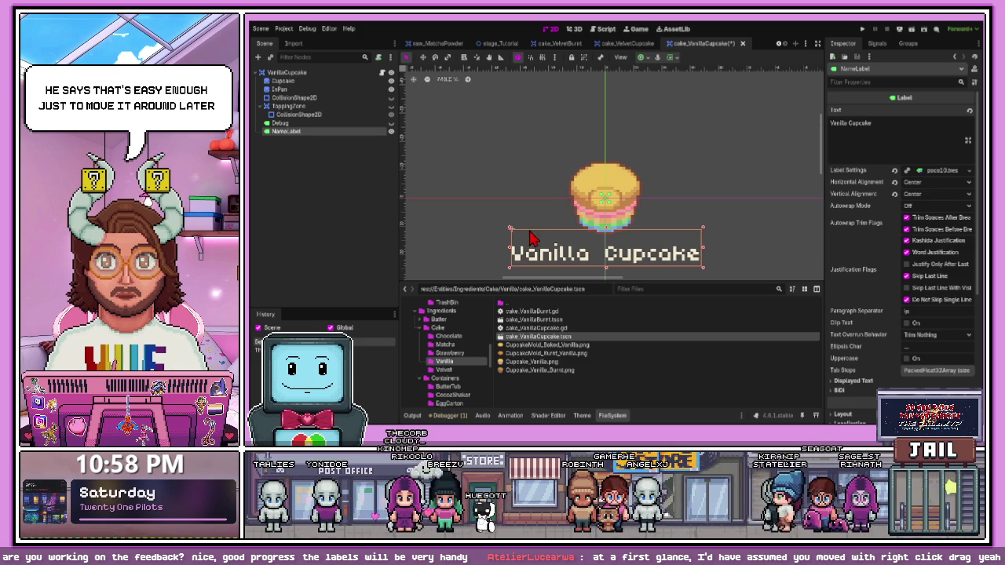
left_click_drag(511, 248, 505, 248)
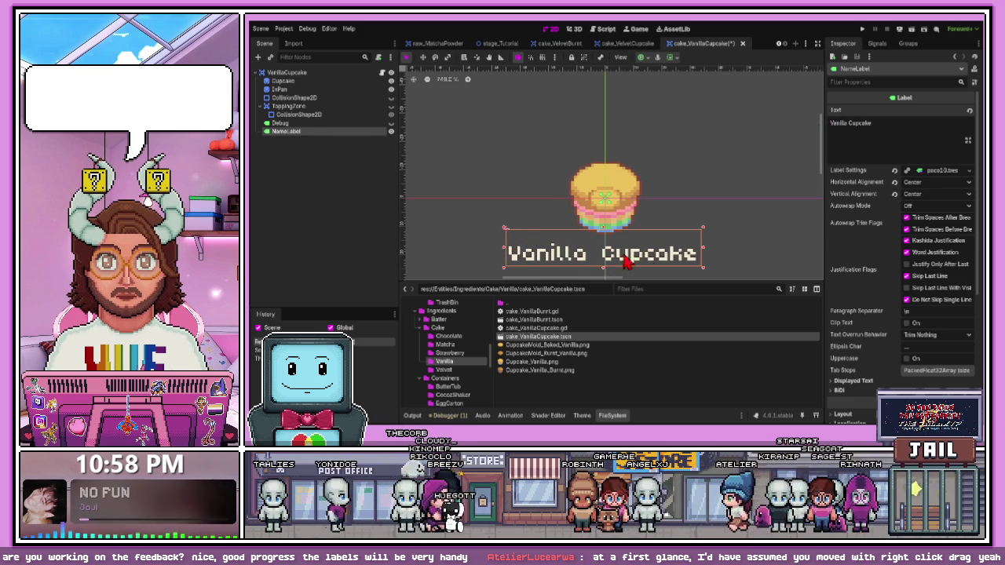
left_click_drag(617, 249, 618, 249)
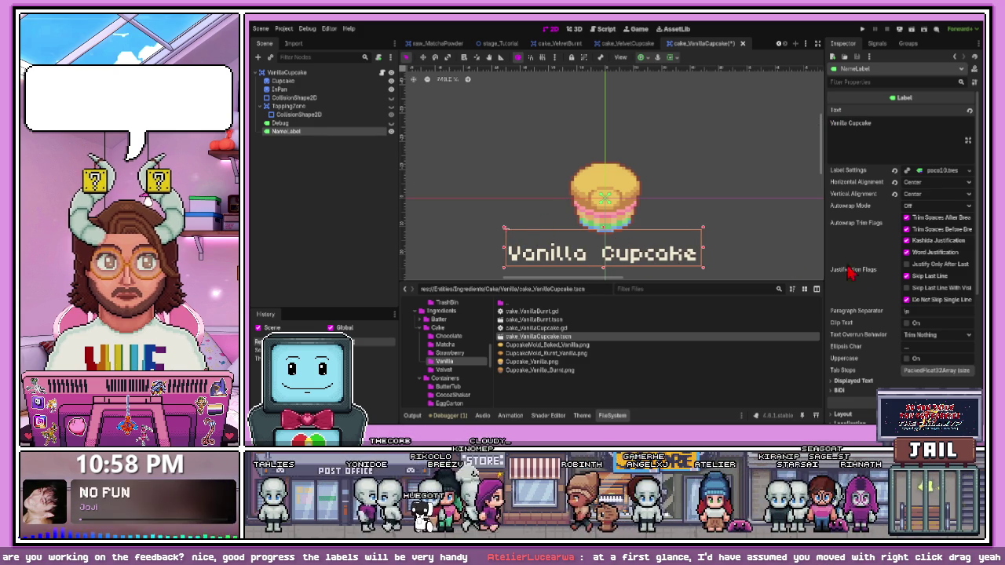
scroll(864, 275, "down", 4)
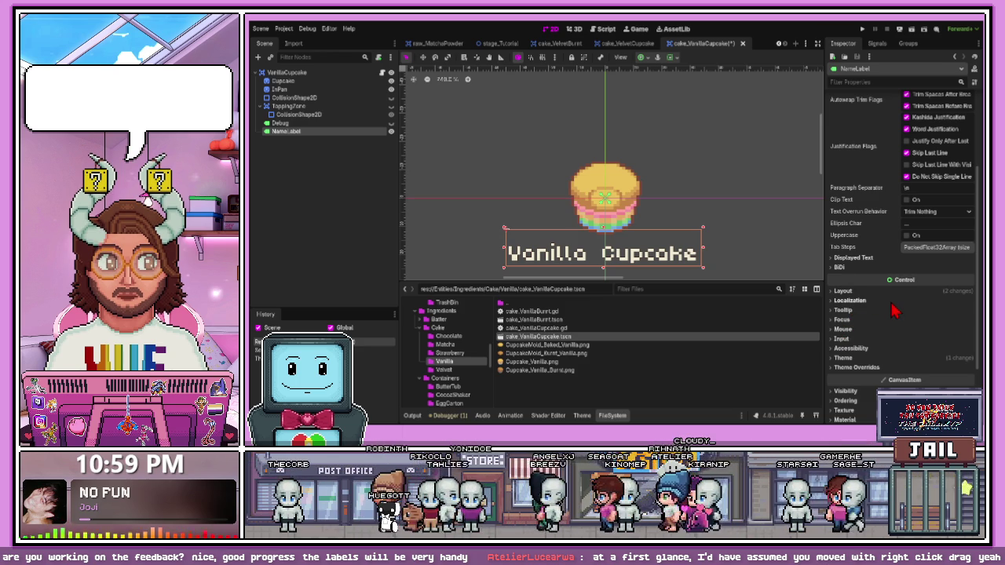
Inspect the label's shader material, then apply the outline material to the Cupcake sprite
scroll(852, 374, "down", 3)
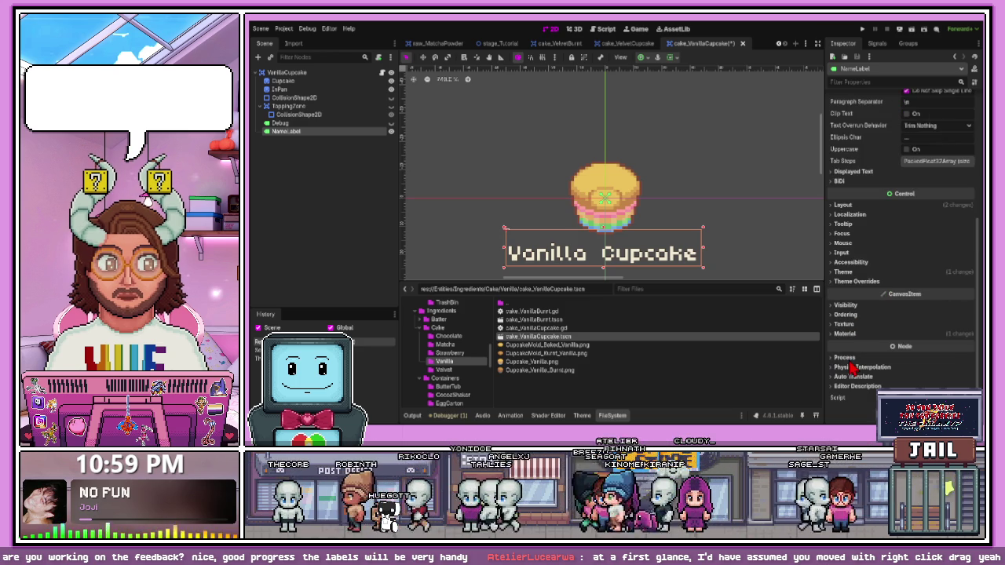
left_click(844, 334)
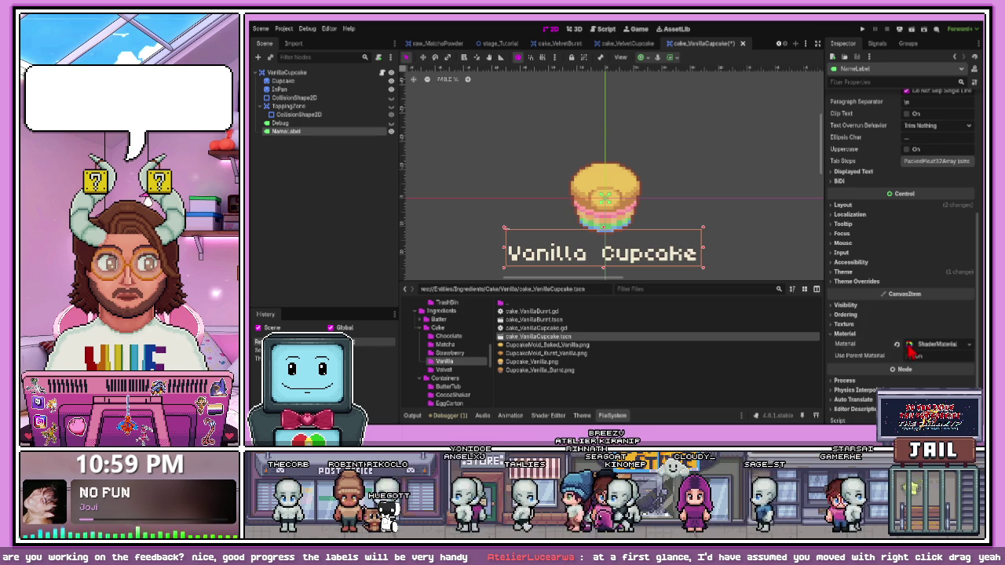
left_click(909, 347)
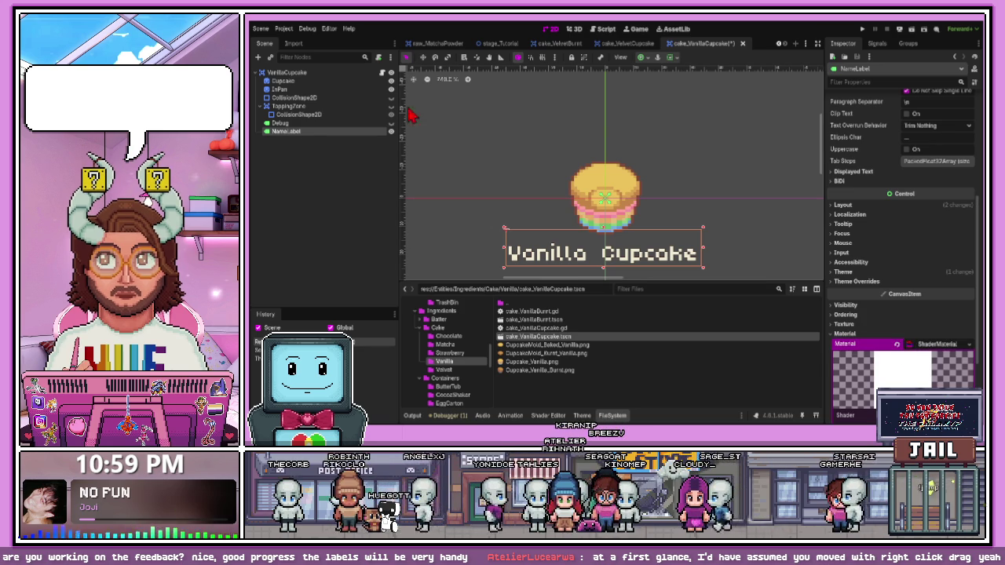
left_click(369, 81)
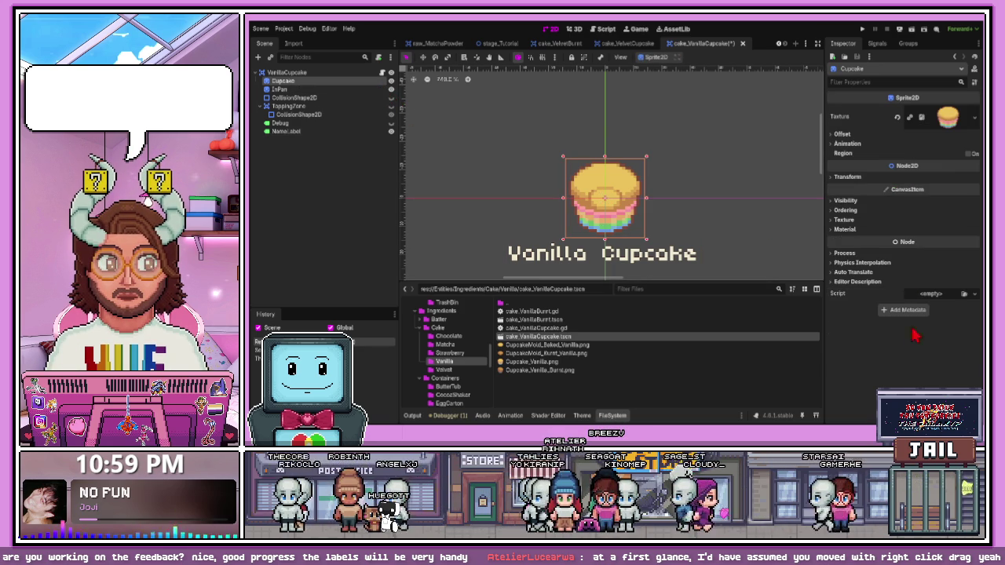
left_click(939, 230)
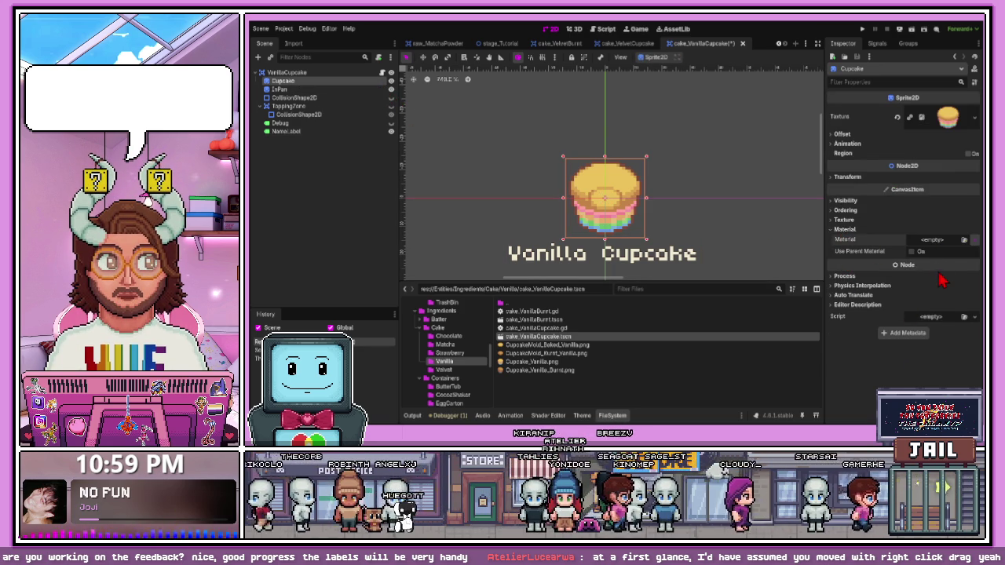
left_click(915, 248)
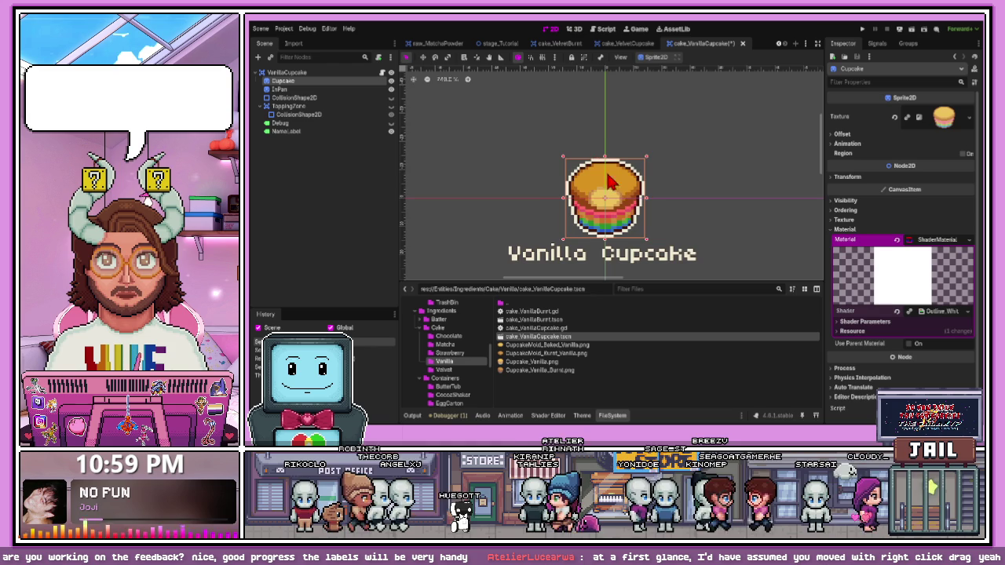
scroll(602, 218, "up", 1)
Paste the outline ShaderMaterial onto the InPan sprite and save cake_VanillaCupcake
left_click(339, 90)
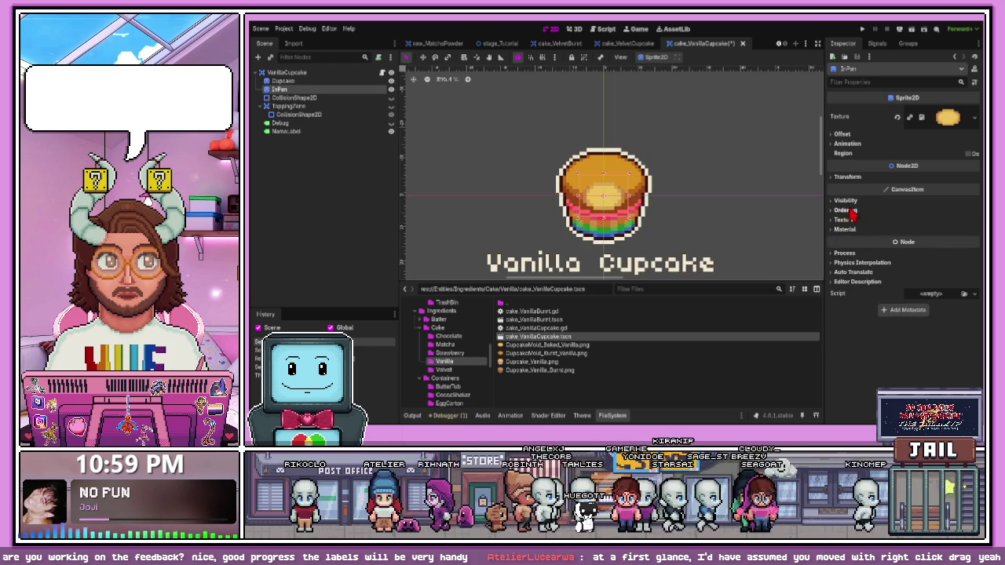
left_click(840, 203)
left_click(838, 206)
left_click(837, 204)
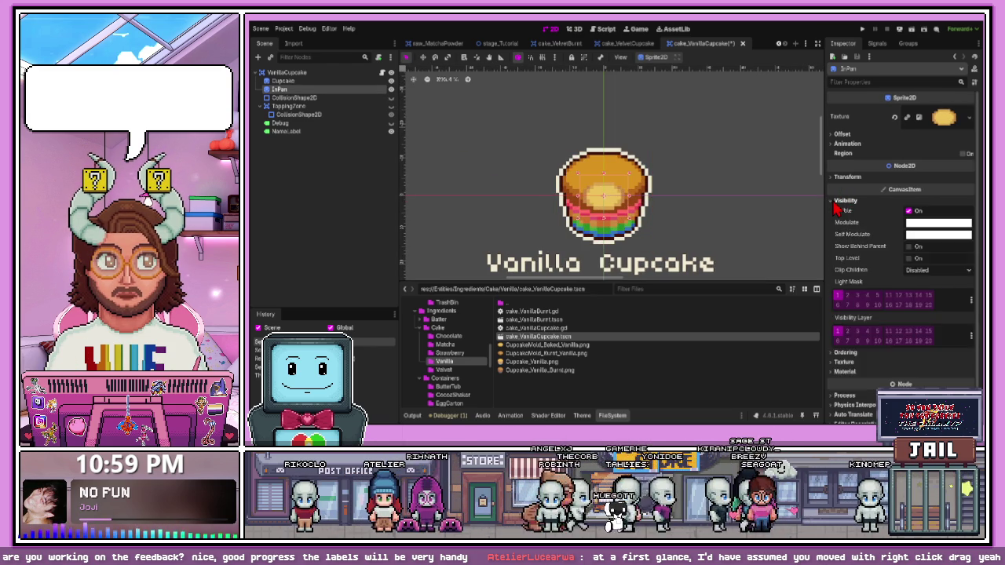
left_click(837, 205)
left_click(838, 205)
left_click(837, 203)
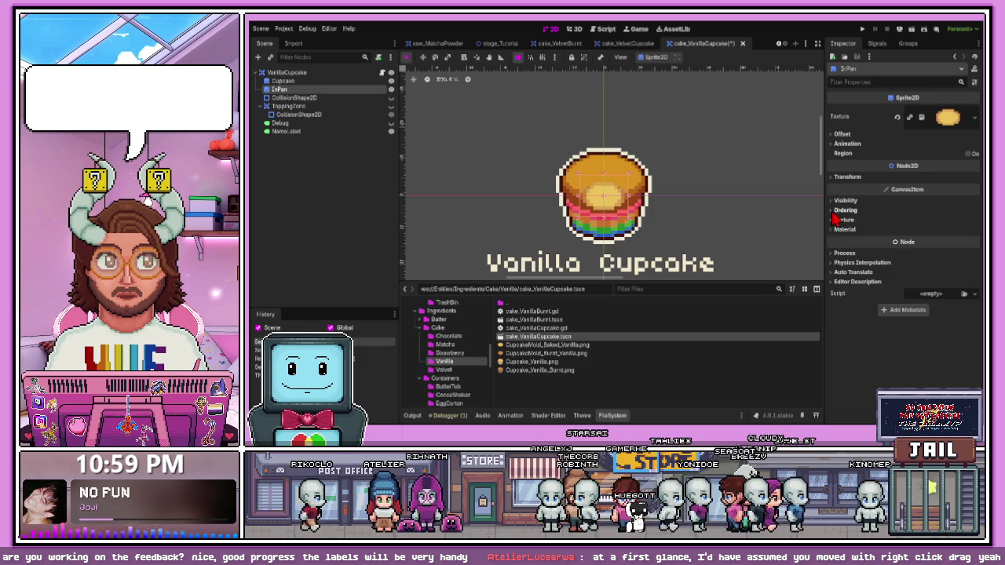
left_click(835, 210)
left_click(834, 214)
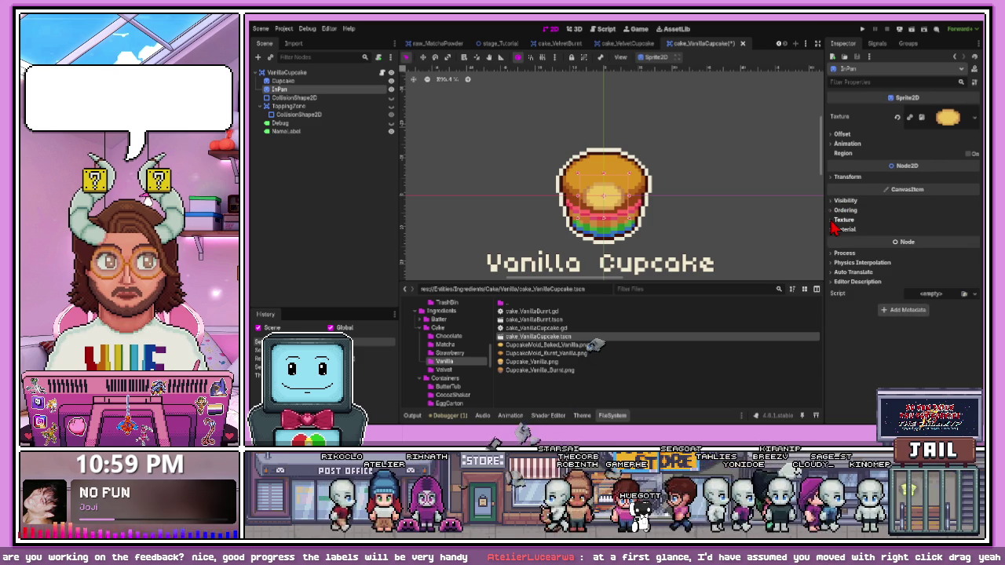
left_click(837, 220)
left_click(837, 222)
left_click(838, 232)
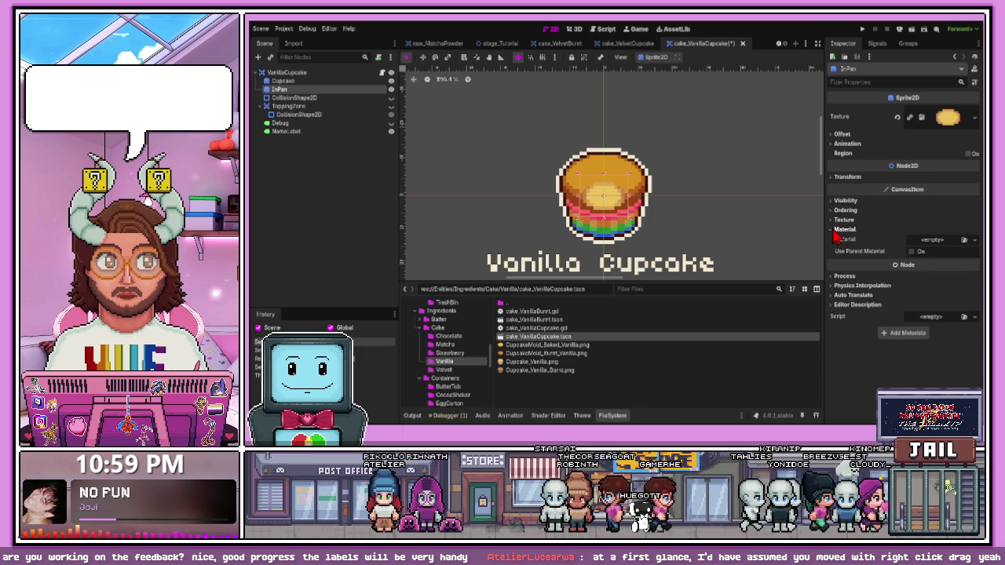
key("ctrl+v")
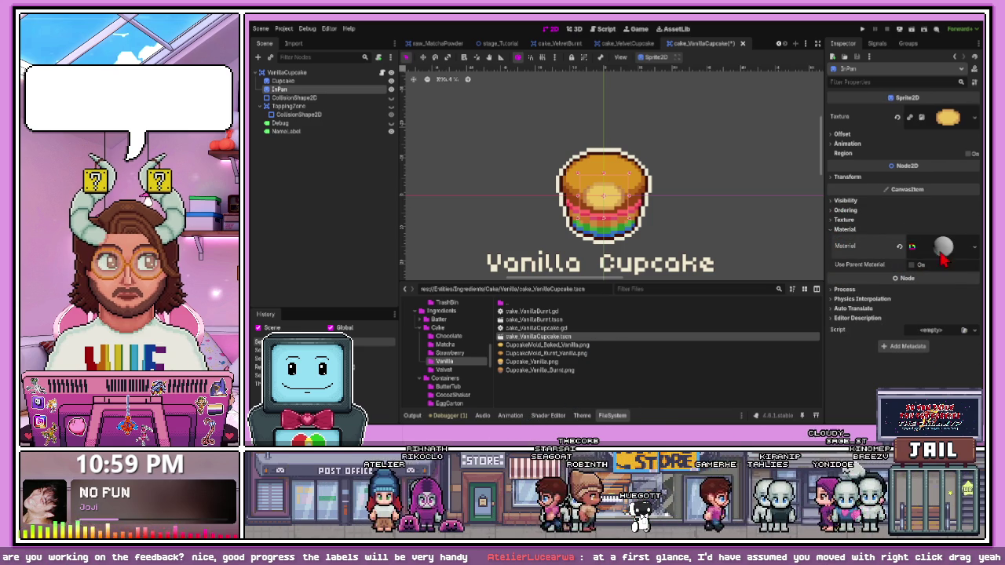
left_click(944, 248)
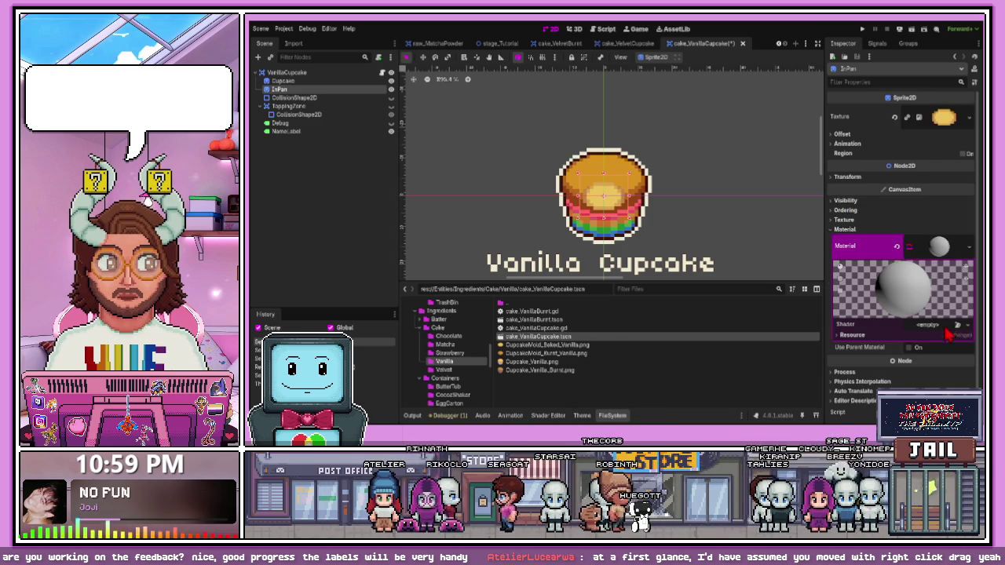
left_click(717, 213)
key("ctrl+s")
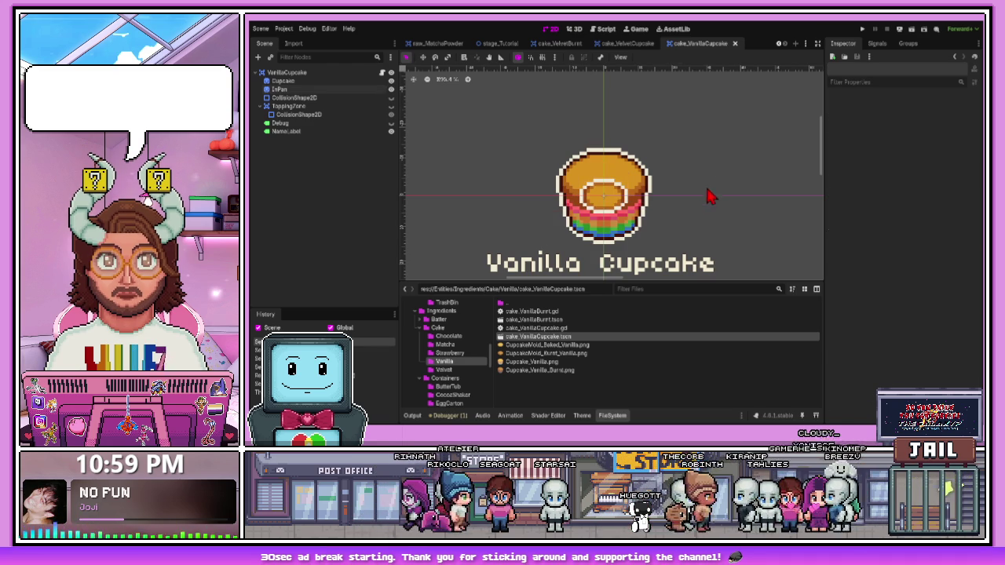
Open cake_VelvetBurnt.tscn from the Velvet folder and drop the outline material onto its InPan sprite
left_click(445, 370)
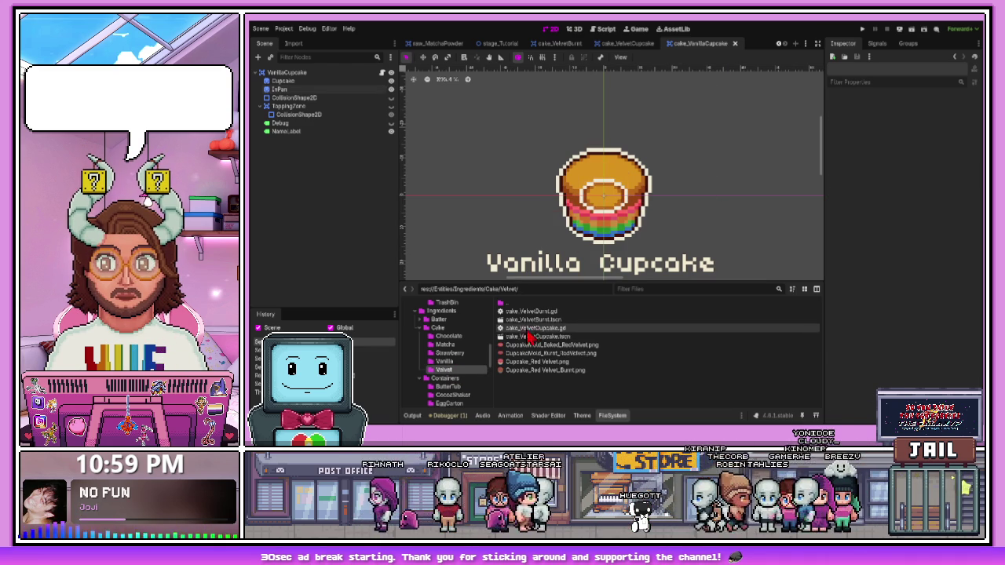
double_click(534, 319)
left_click_drag(666, 229, 568, 142)
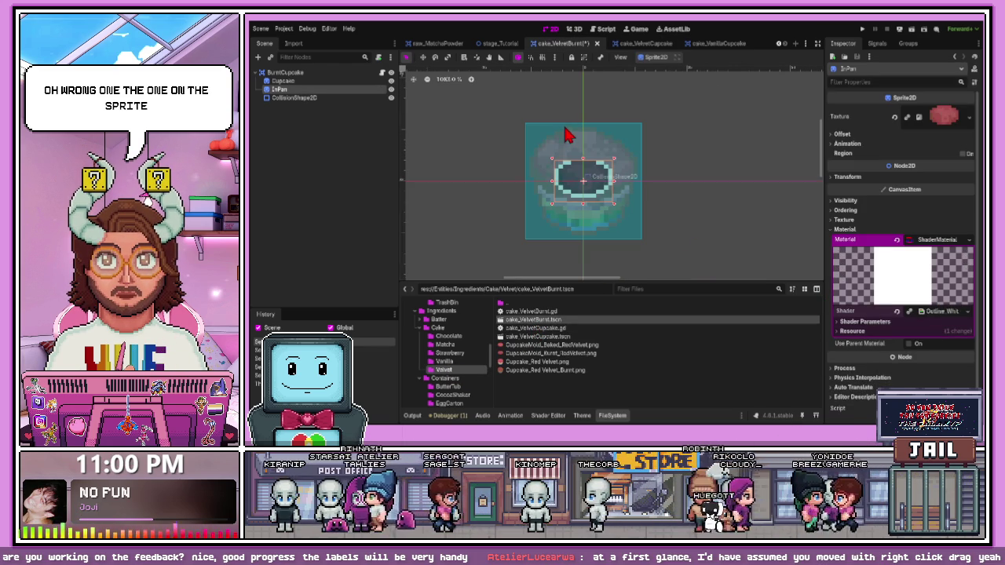
left_click(655, 204)
left_click(601, 191)
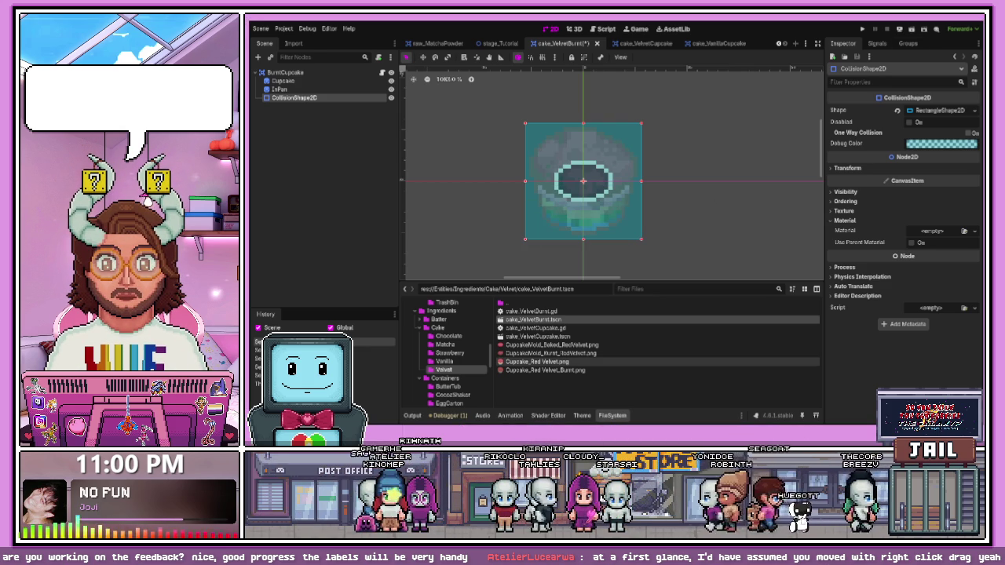
left_click(585, 183)
scroll(588, 184, "up", 3)
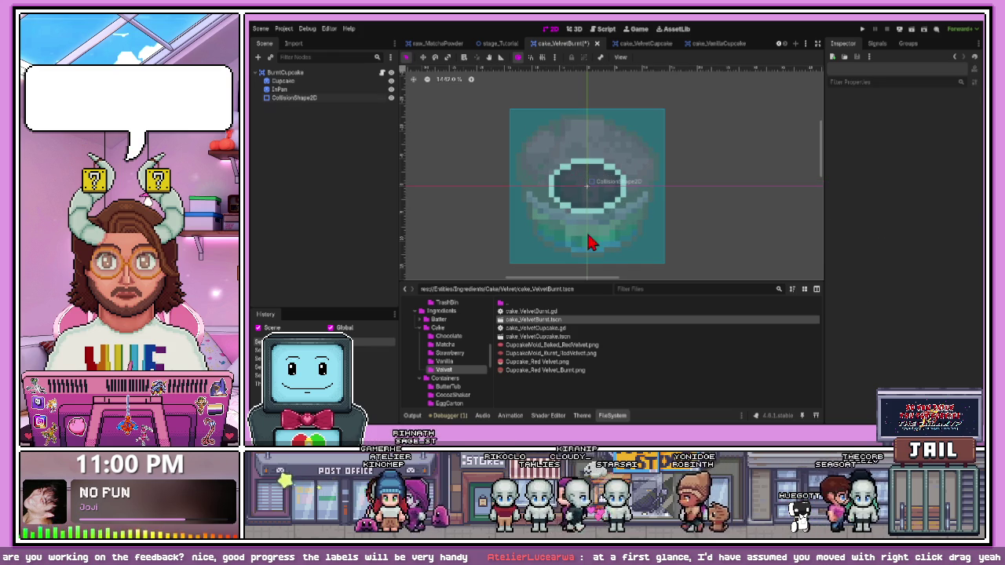
Paste the outline ShaderMaterial into the burnt Cupcake sprite's Material slot and save cake_VelvetBurnt
left_click(367, 82)
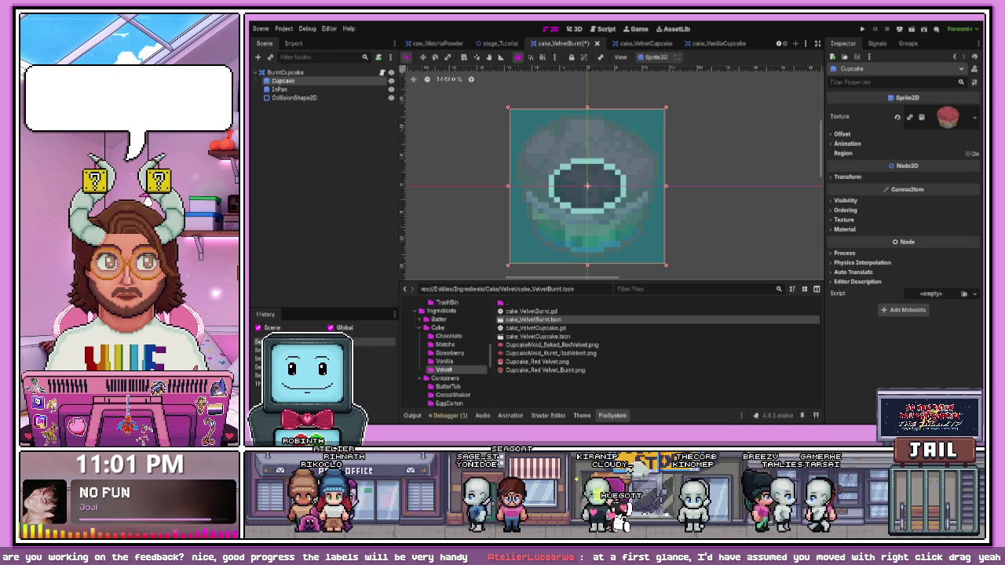
left_click(845, 228)
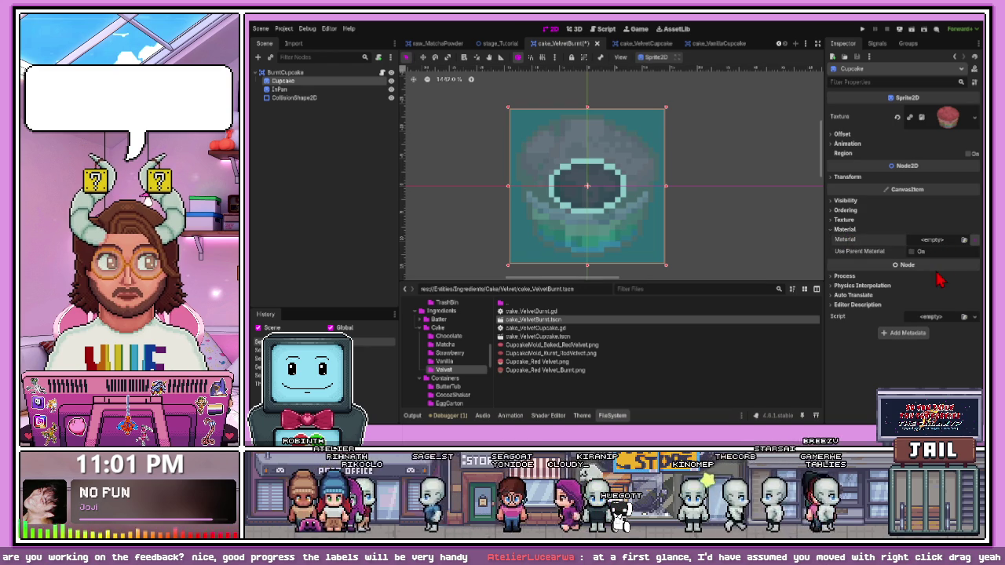
key("ctrl+v")
left_click(913, 247)
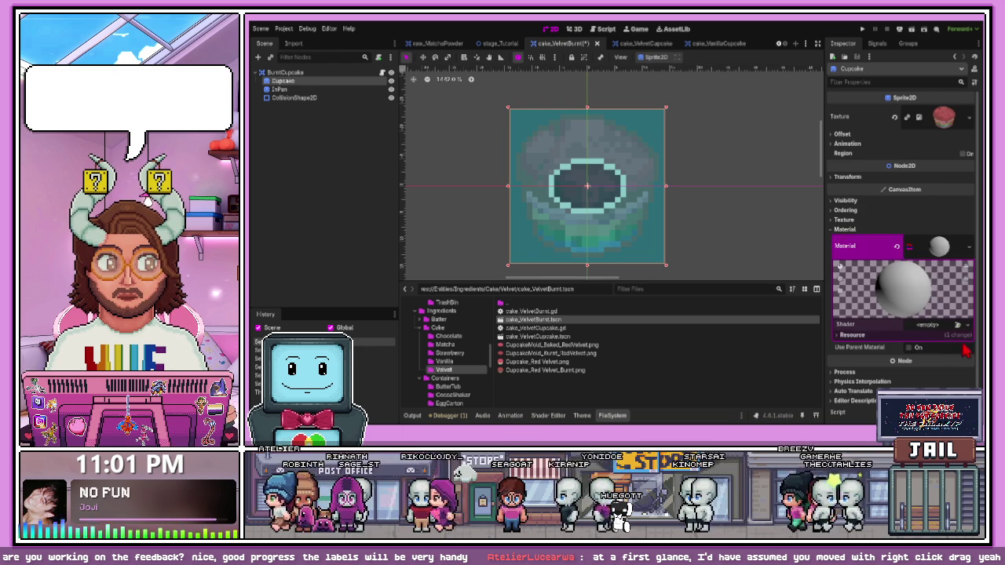
left_click(714, 217)
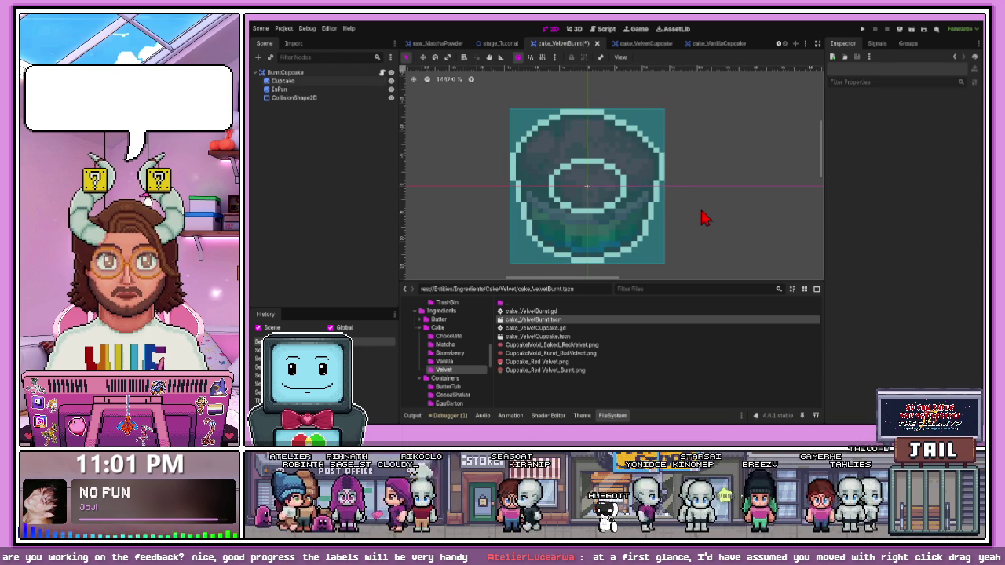
key("ctrl+s")
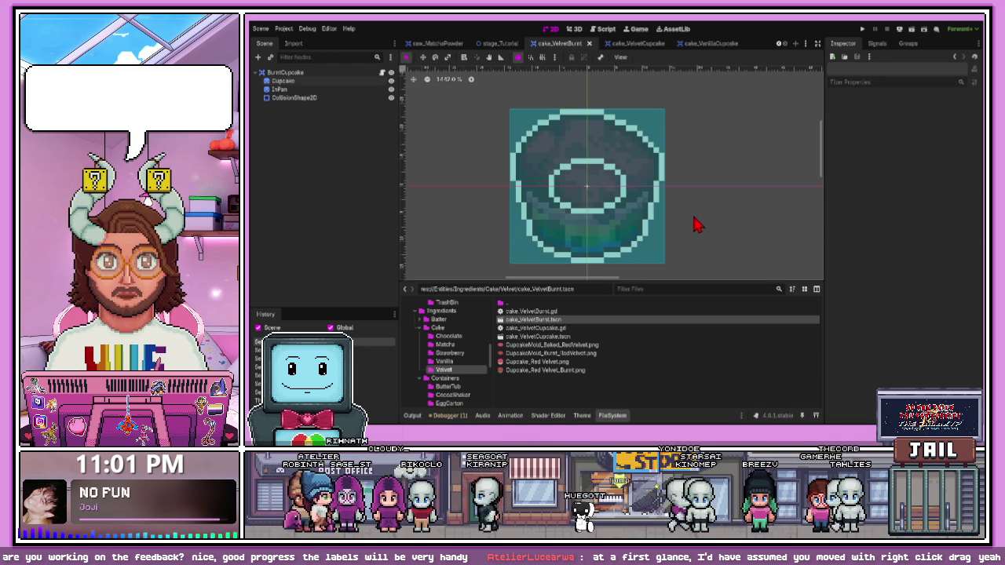
left_click(632, 43)
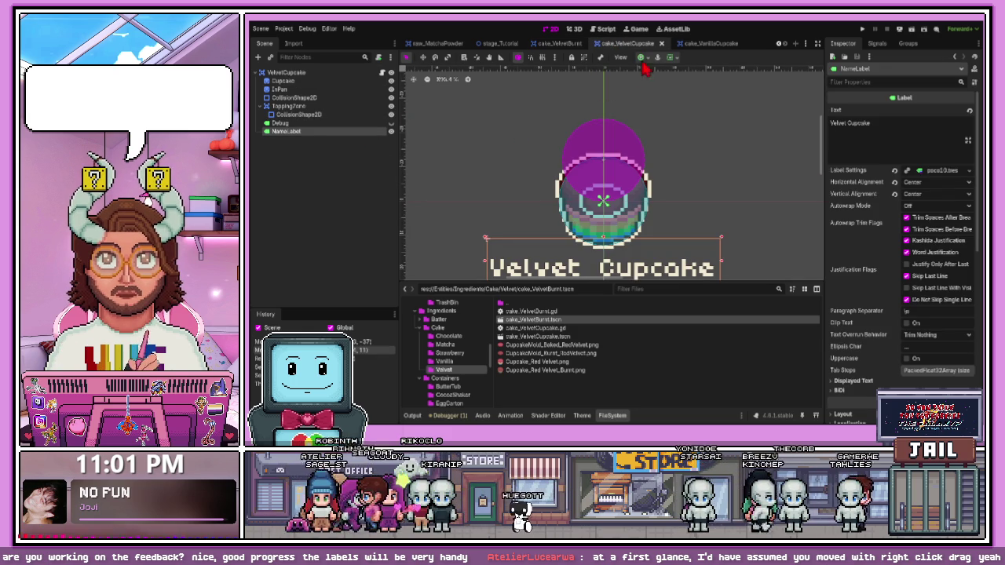
Paste the NameLabel node into cake_VelvetBurnt and move it above the cupcake sprite
left_click(702, 44)
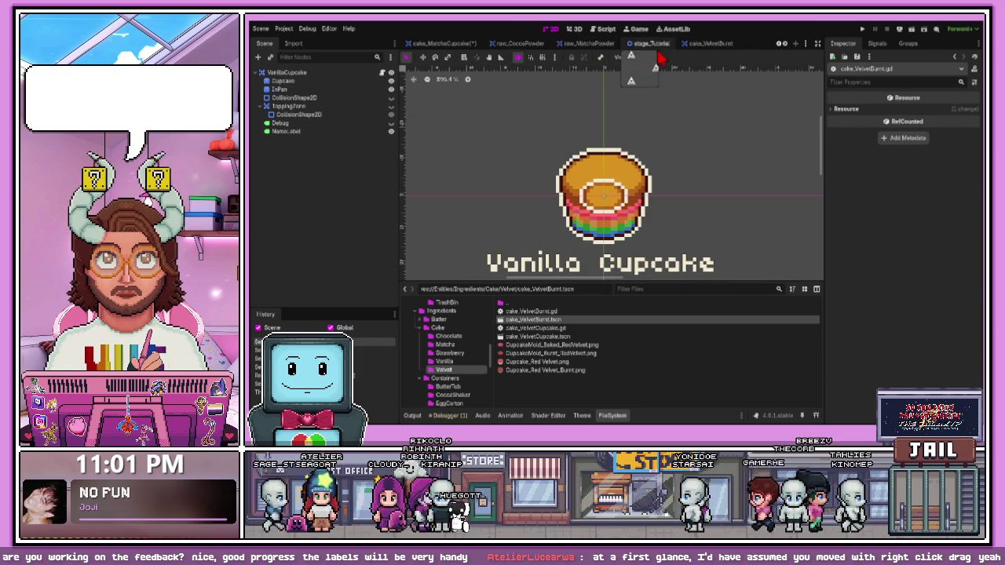
left_click(707, 43)
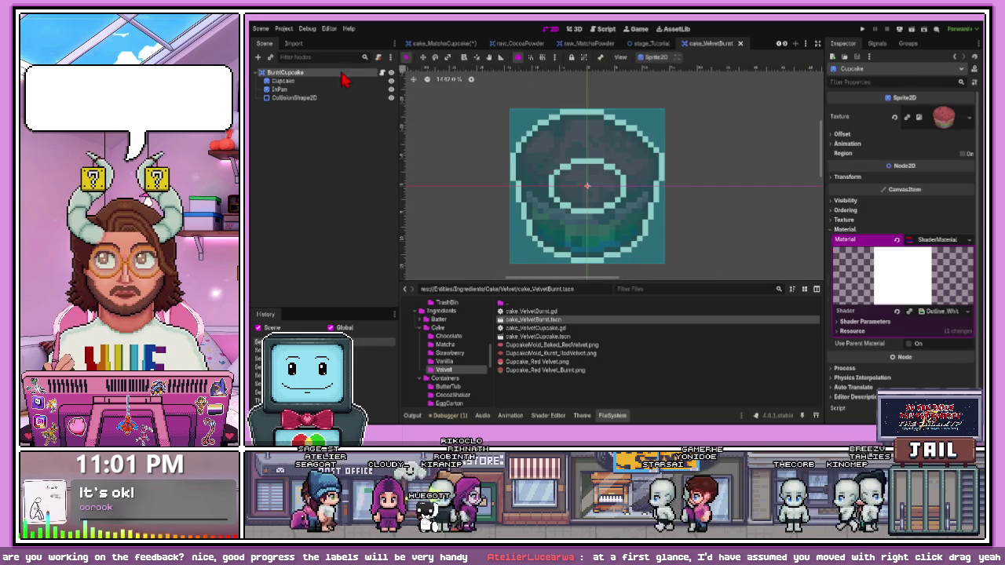
key("ctrl+v")
scroll(539, 184, "down", 2)
mouse_move(531, 246)
left_mouse_down()
mouse_move(523, 156)
mouse_move(566, 130)
left_mouse_up()
scroll(550, 137, "up", 1)
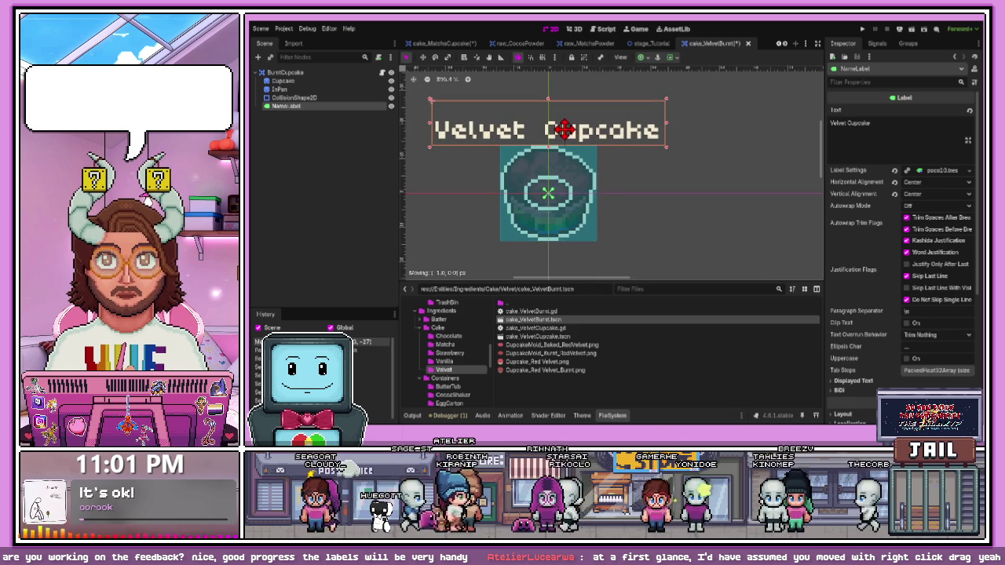
Change the label text to 'Burnt' and save the burnt velvet cupcake scene
left_click(903, 132)
key("ctrl+a")
type("B")
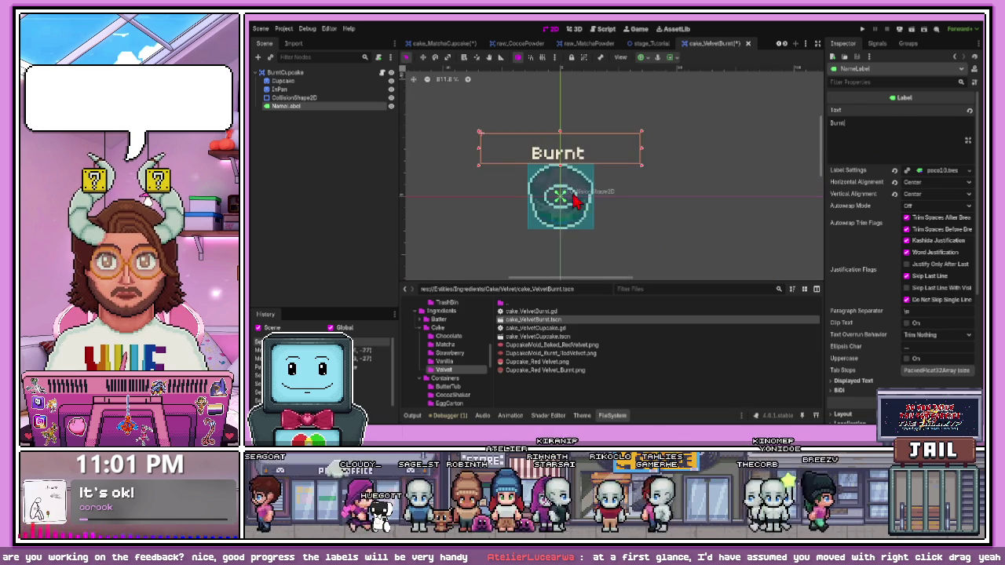
scroll(586, 201, "up", 3)
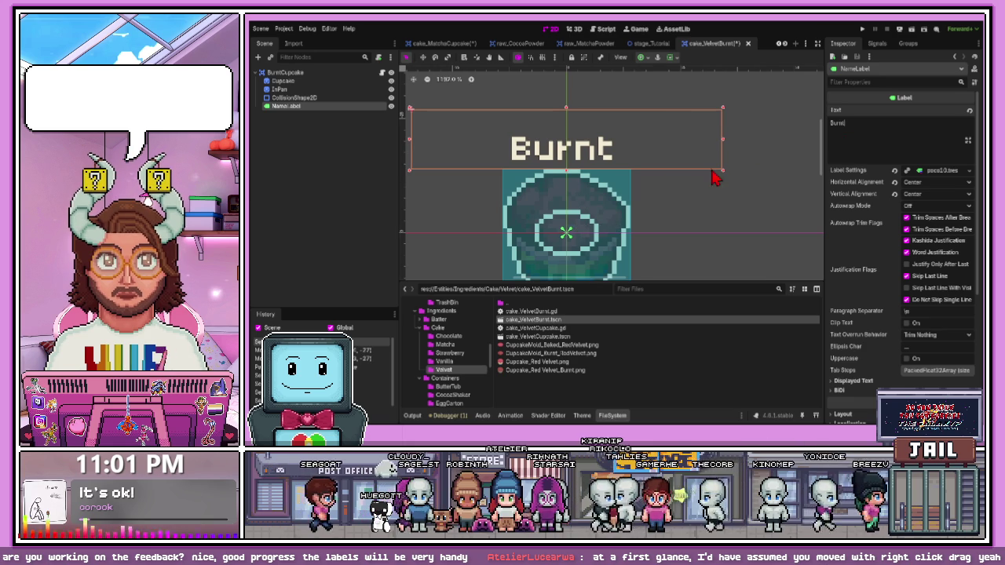
left_click(690, 197)
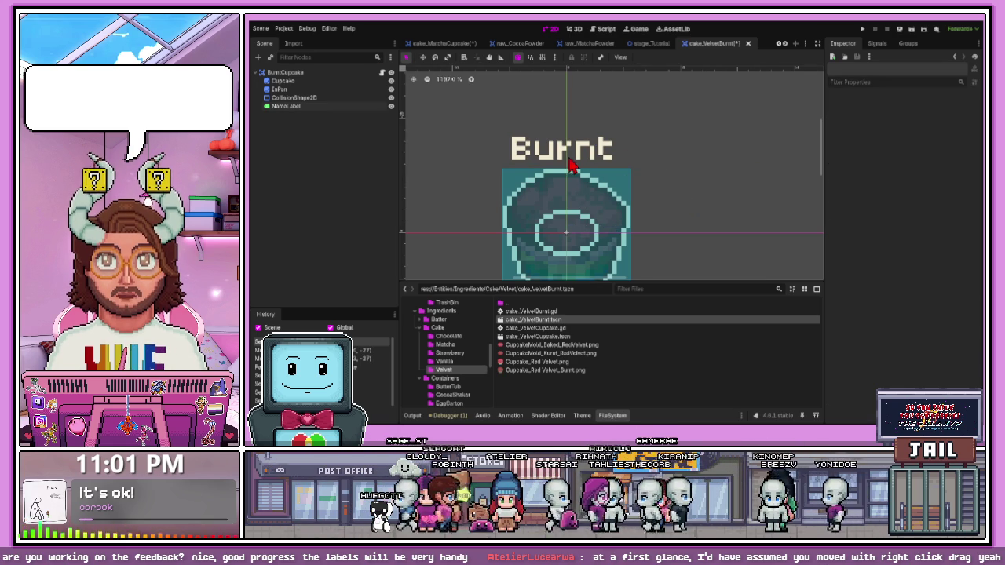
scroll(579, 217, "down", 1)
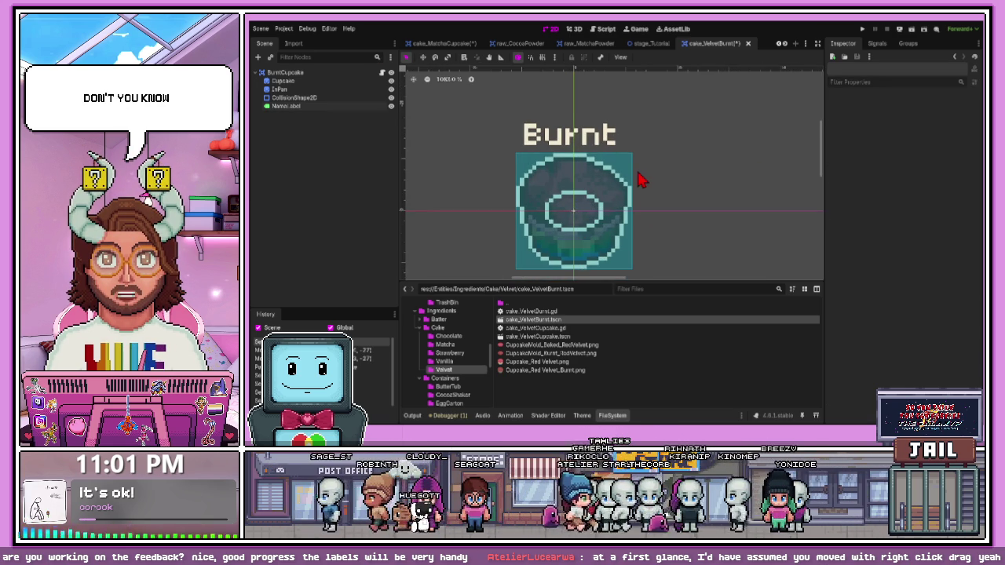
key("ctrl+s")
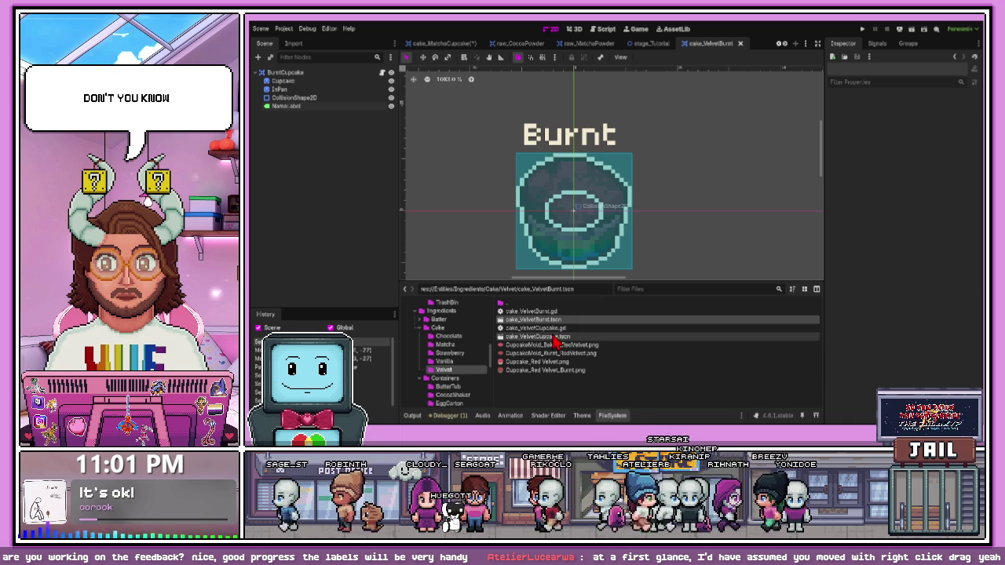
Open cake_VanillaBurnt.tscn from the Vanilla folder
double_click(555, 337)
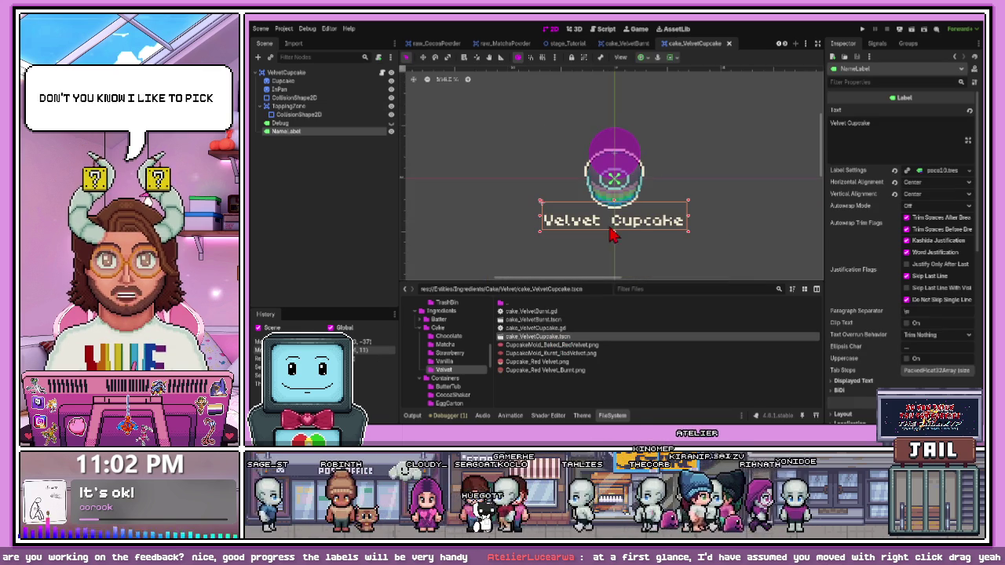
key("Up")
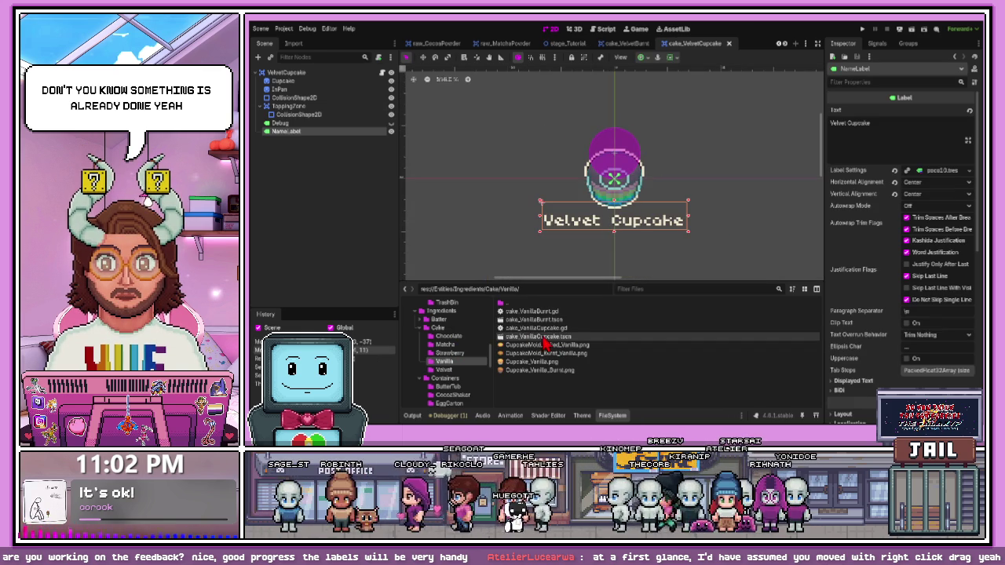
double_click(542, 320)
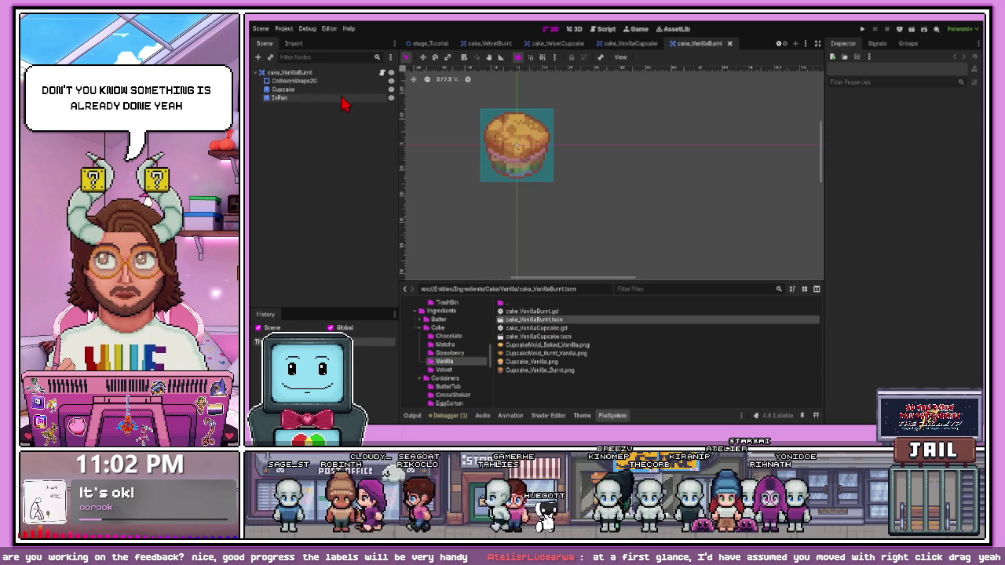
Paste the NameLabel into the burnt vanilla scene and set its text to 'Burnt'
left_click(336, 73)
left_click(406, 146)
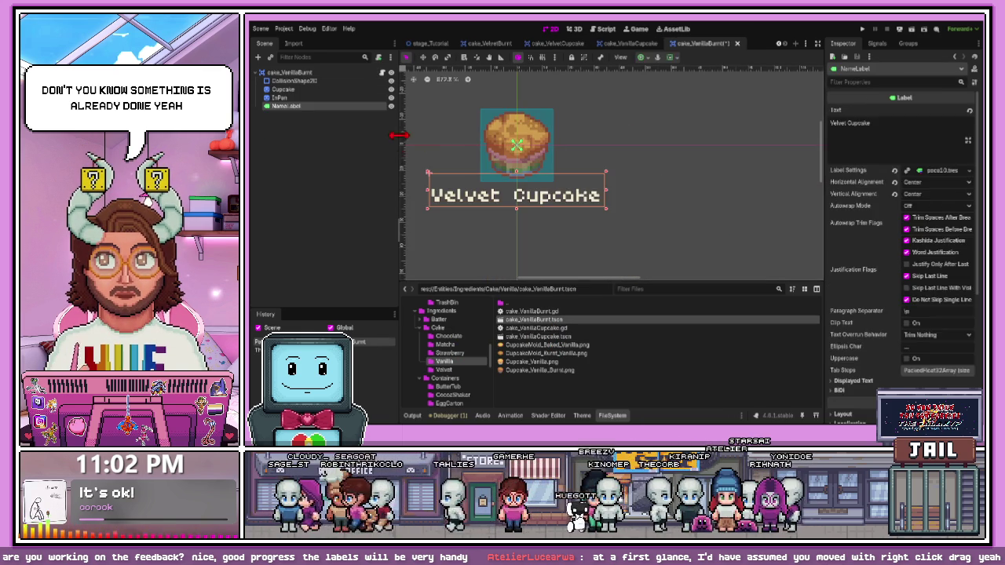
left_click(613, 117)
key("ctrl+v")
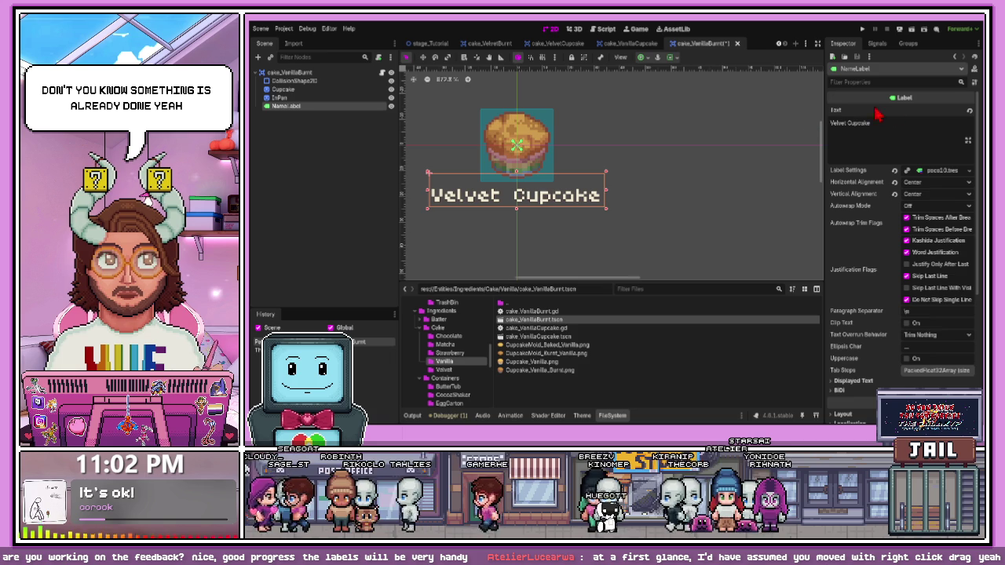
left_click_drag(882, 124, 795, 134)
type("Burnt")
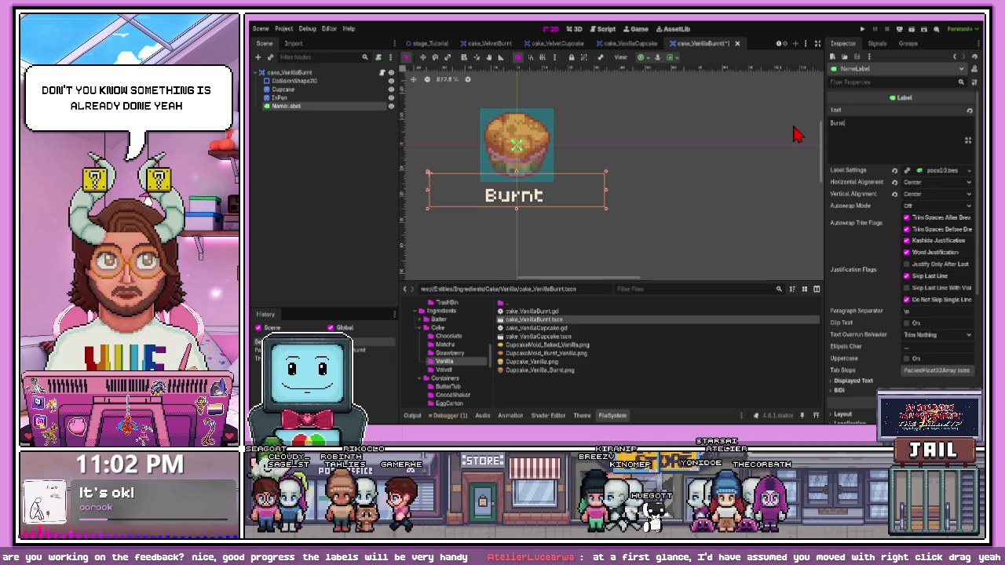
left_click(579, 233)
Move the Burnt label above the cupcake and select the Cupcake sprite node
mouse_move(534, 203)
left_mouse_down()
mouse_move(540, 110)
mouse_move(524, 99)
left_mouse_up()
scroll(541, 110, "up", 5)
scroll(566, 149, "down", 4)
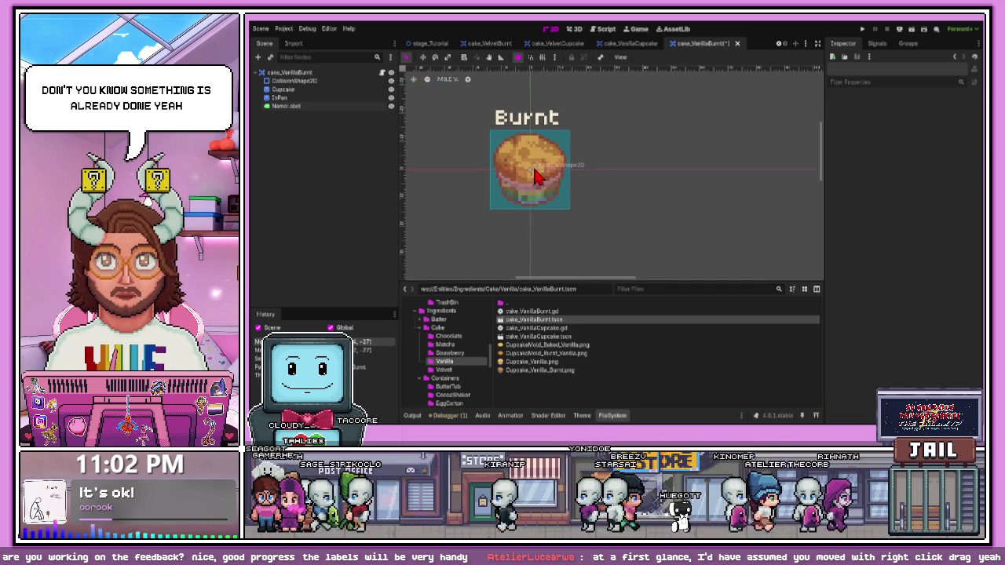
left_click(314, 98)
left_click(317, 89)
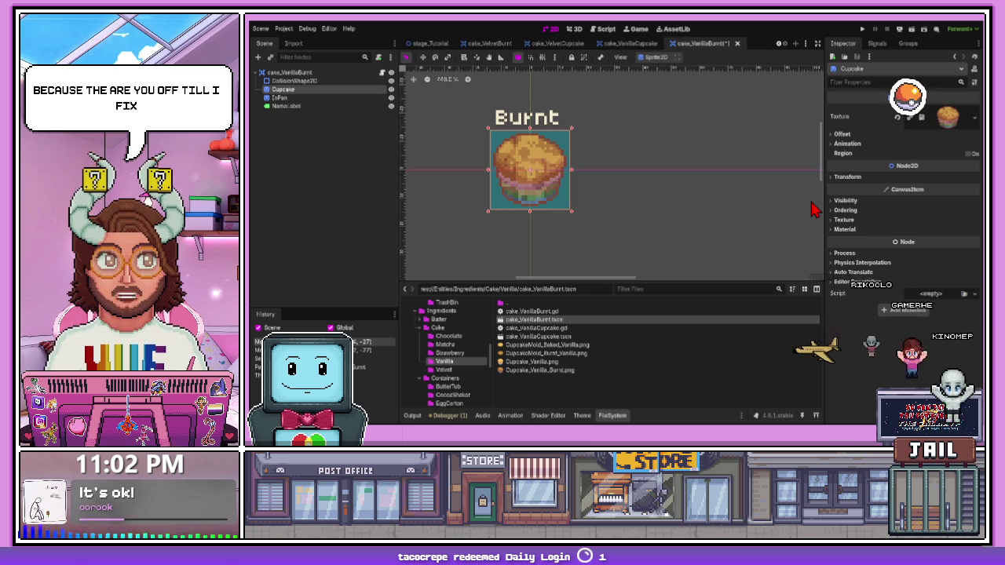
Give the Cupcake sprite a ShaderMaterial that uses the white outline shader
left_click(845, 229)
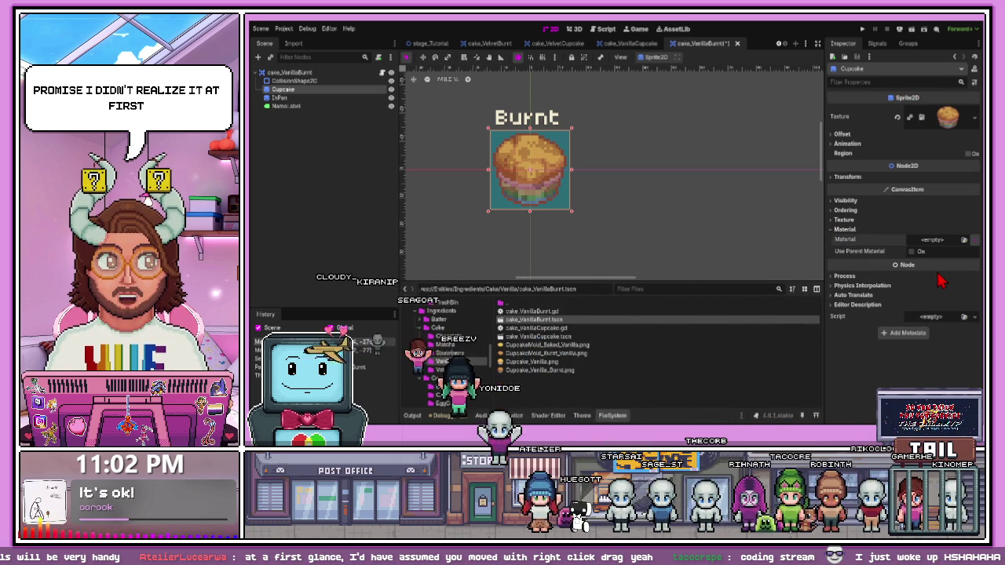
key("ctrl+z")
left_click(939, 248)
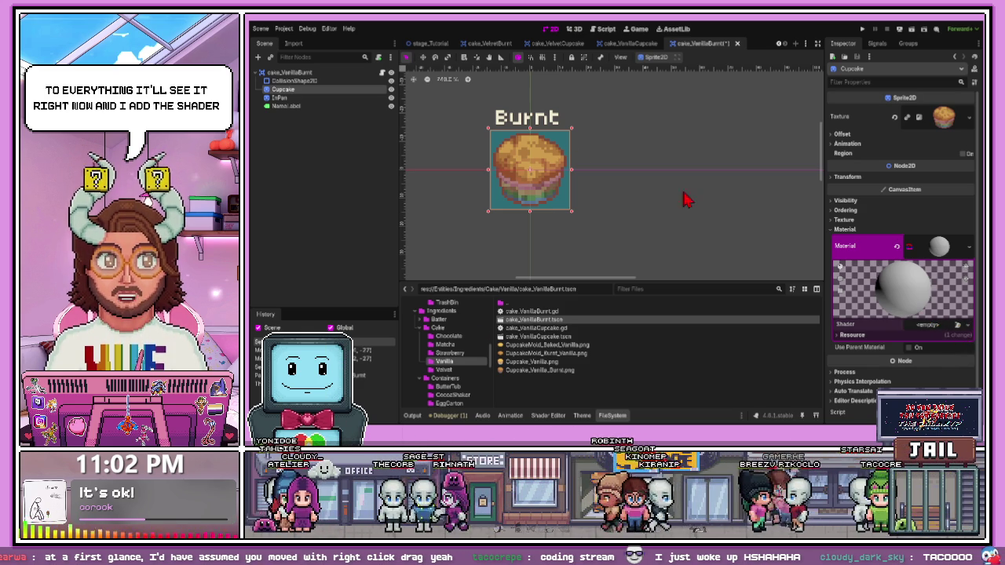
left_click_drag(593, 142, 550, 169)
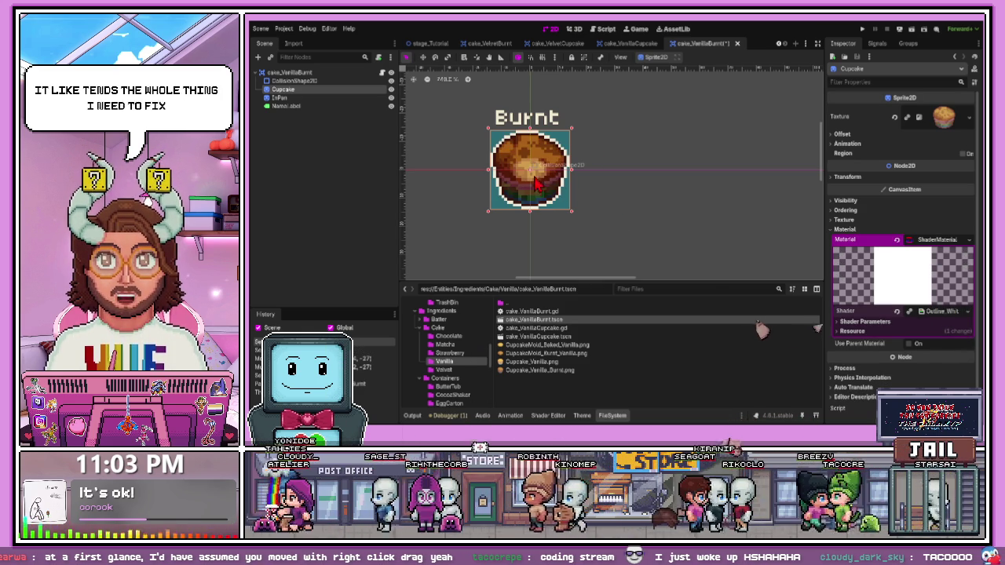
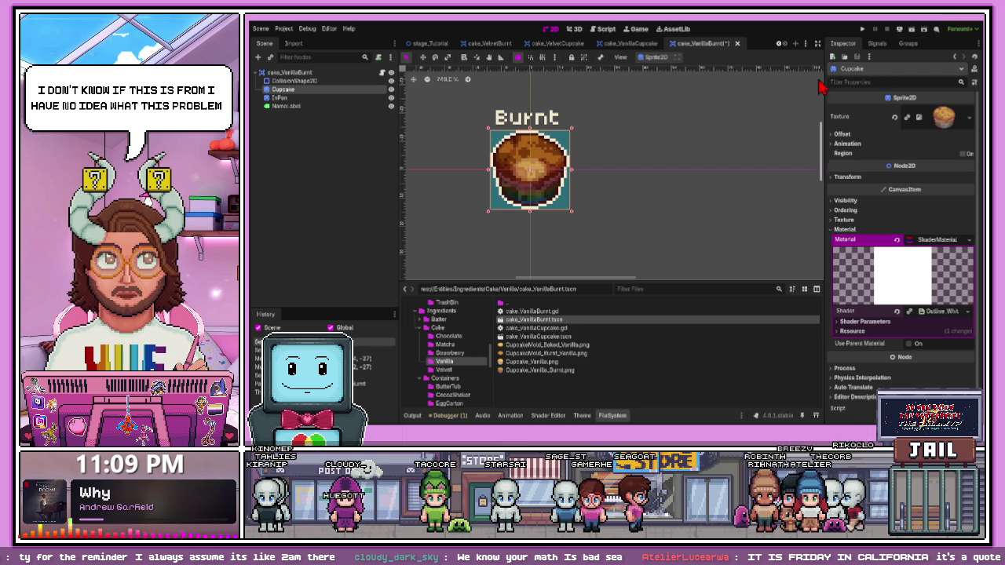
Paste a new empty ShaderMaterial into the InPan sprite's Material slot and expand it
left_click(532, 177)
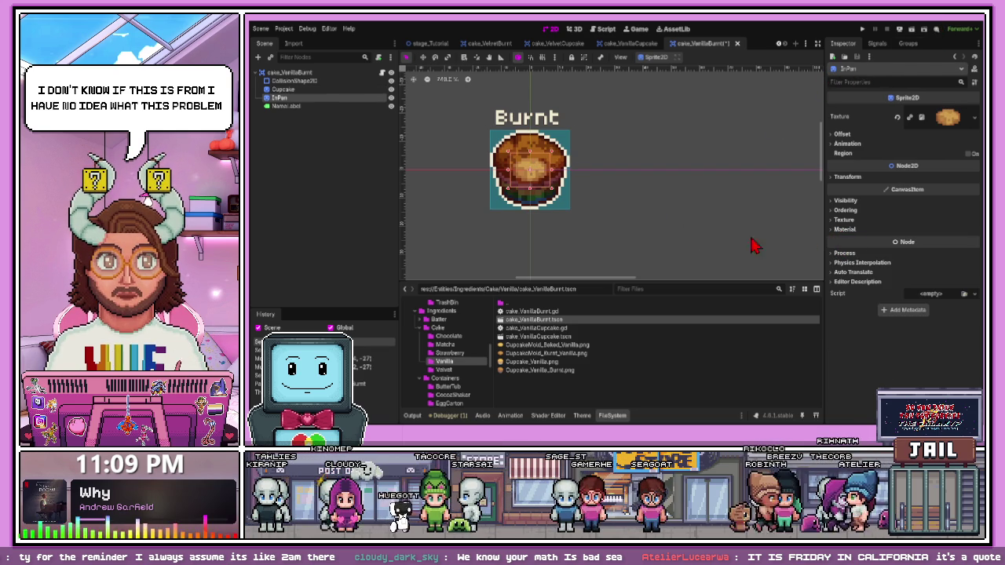
left_click(839, 210)
left_click(839, 209)
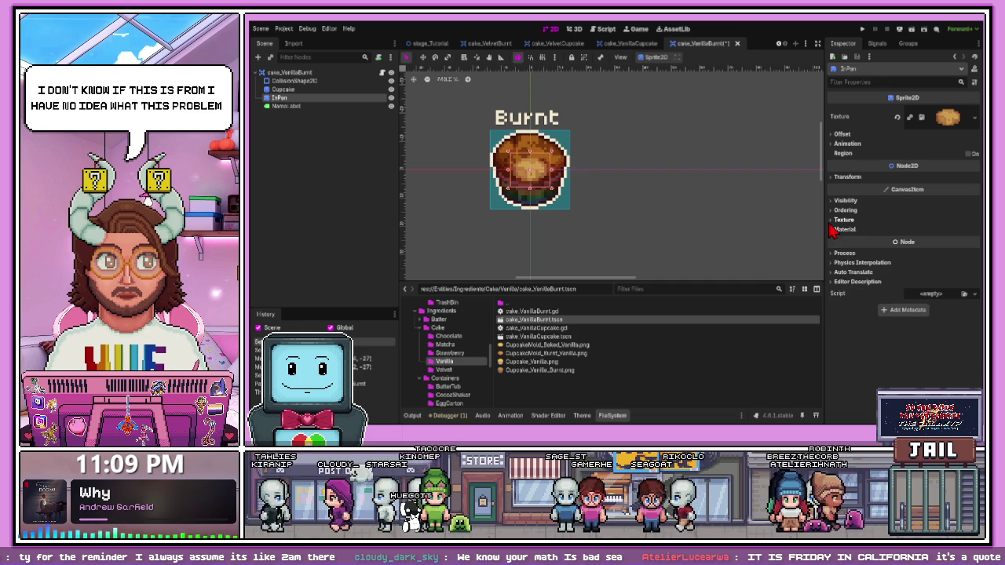
left_click(843, 229)
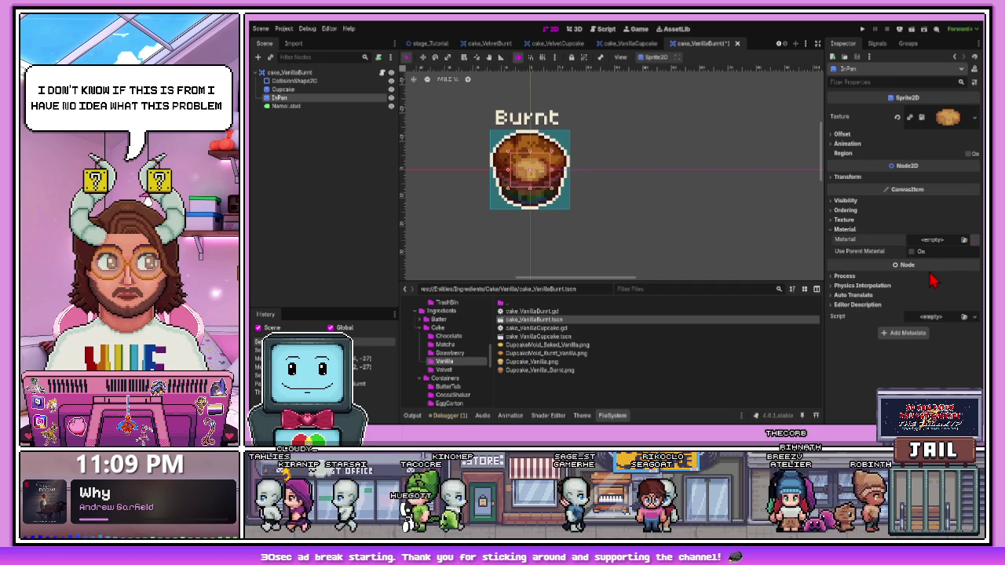
key("ctrl+v")
left_click(916, 248)
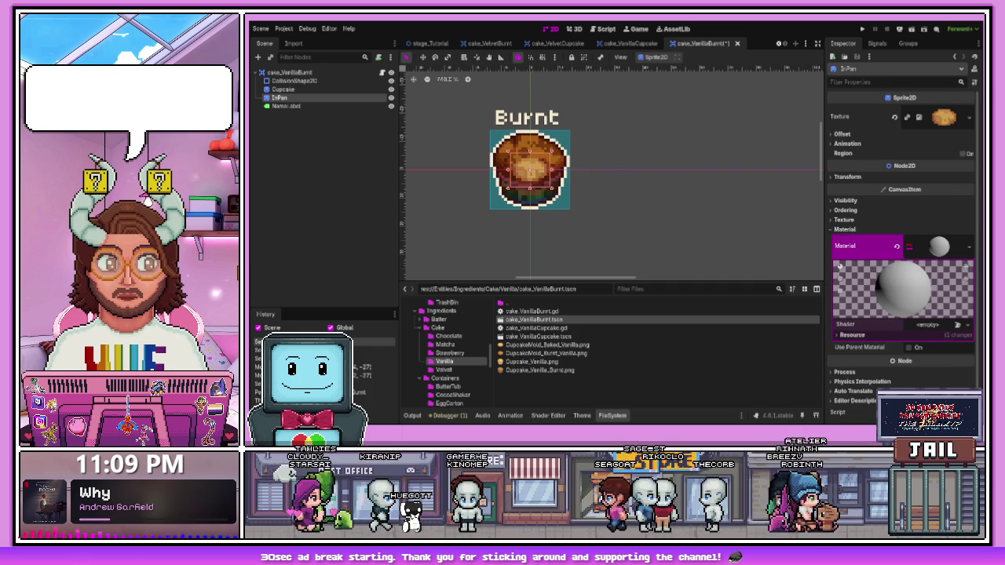
key("f")
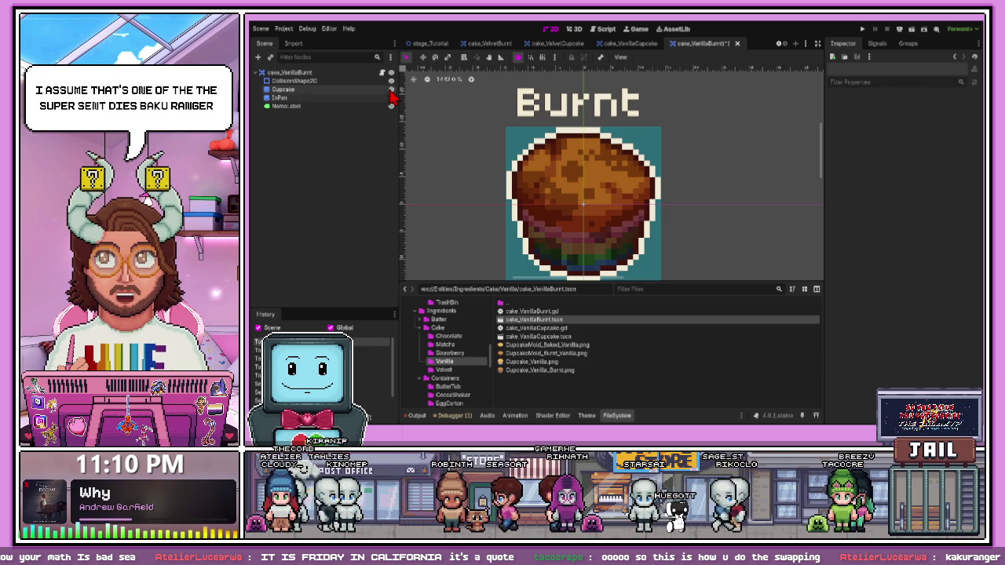
Select the Cupcake sprite and reveal its outline shader parameters
left_click(392, 89)
left_click(392, 88)
left_click(392, 81)
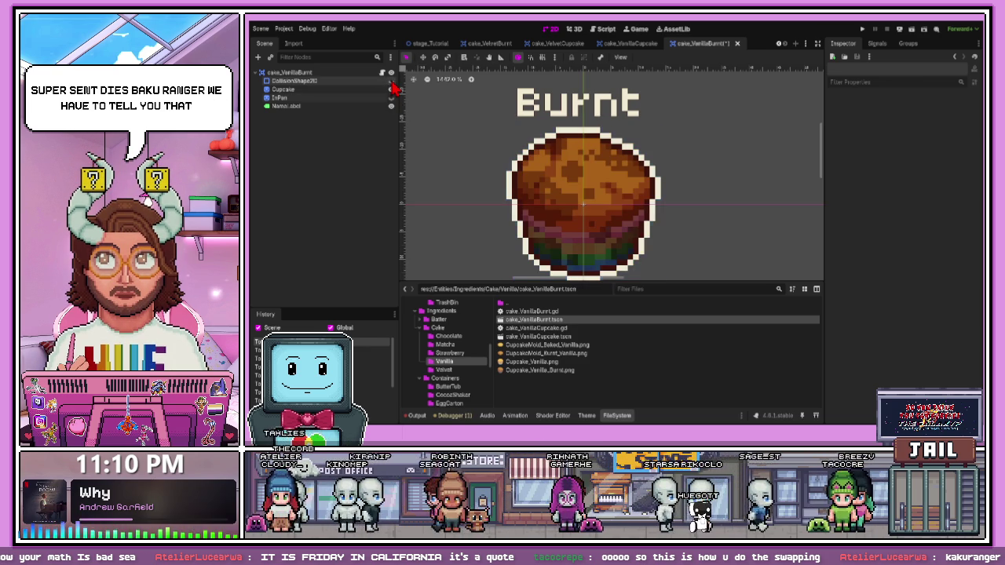
left_click(345, 90)
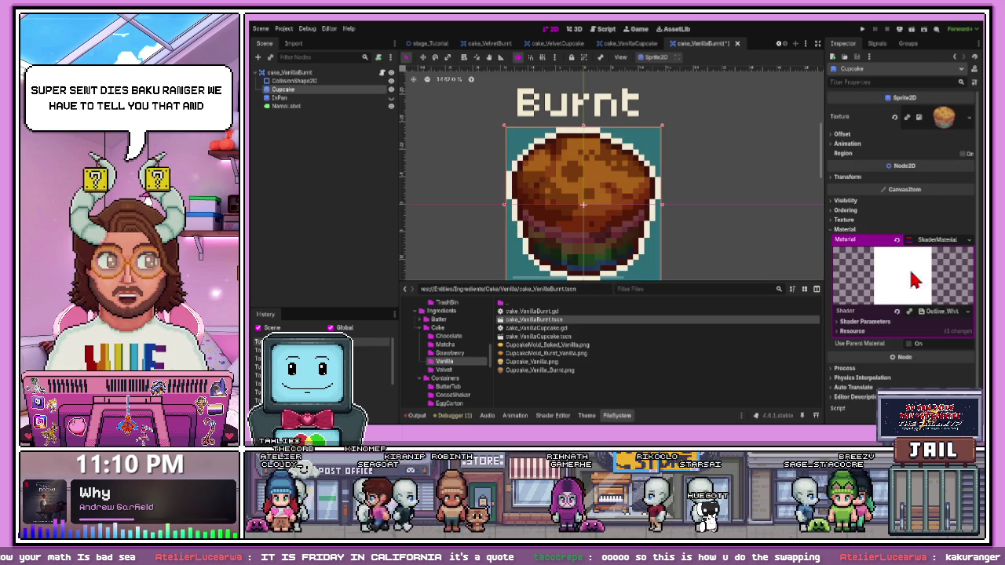
left_click(863, 321)
scroll(895, 330, "down", 2)
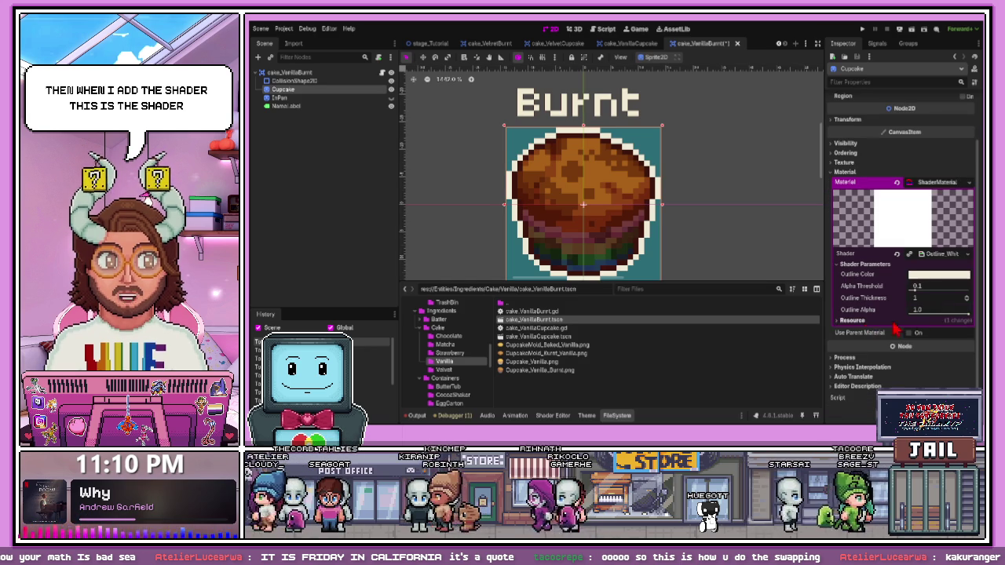
Fade the cupcake's white outline to transparent and back, ending at full opacity
mouse_move(972, 318)
left_mouse_down()
mouse_move(879, 324)
mouse_move(941, 329)
mouse_move(966, 322)
mouse_move(796, 321)
mouse_move(969, 314)
left_mouse_up()
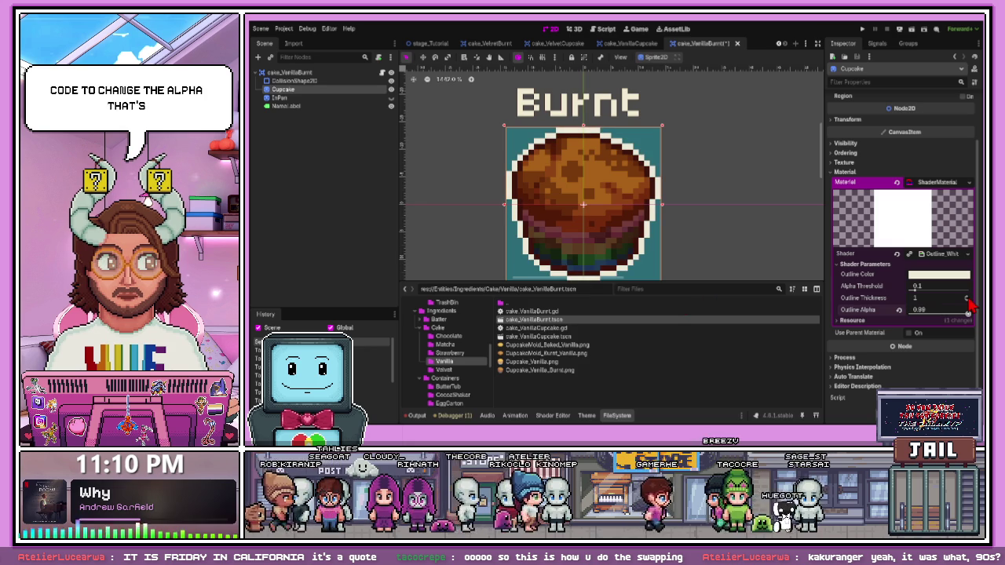
mouse_move(969, 308)
left_mouse_down()
mouse_move(981, 318)
mouse_move(872, 312)
left_mouse_up()
left_click_drag(969, 313, 813, 319)
left_click_drag(969, 314, 783, 339)
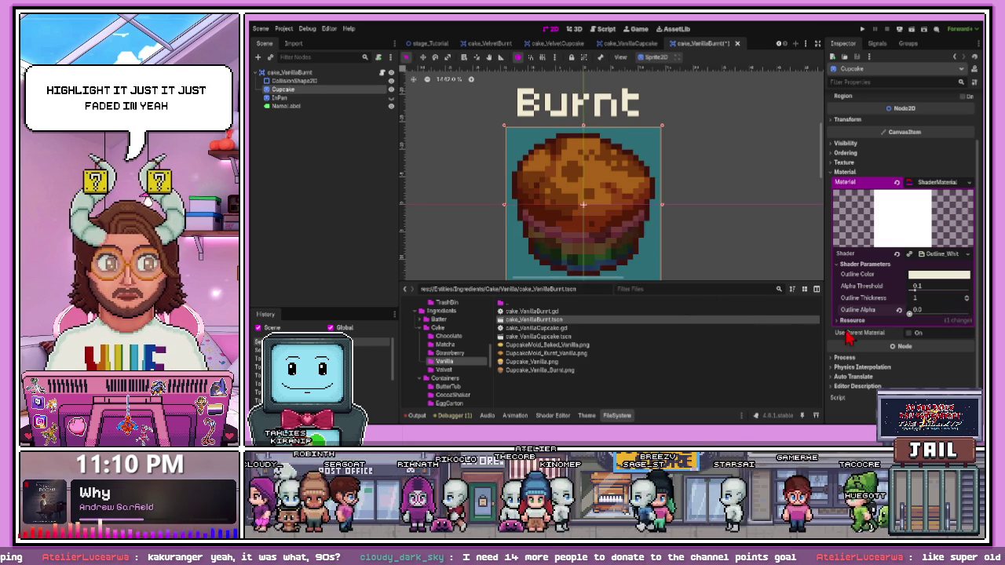
left_click(899, 310)
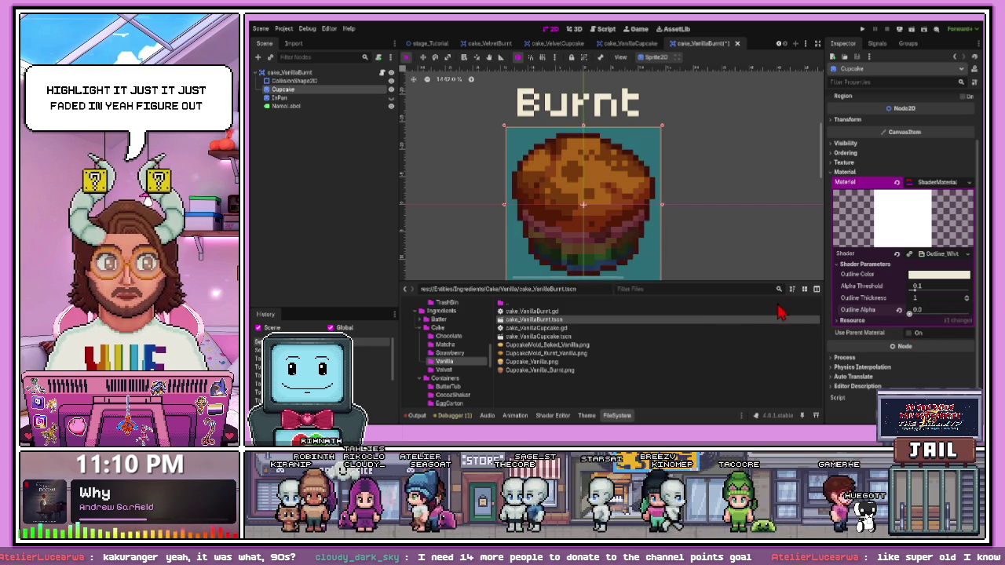
left_click_drag(910, 312, 952, 313)
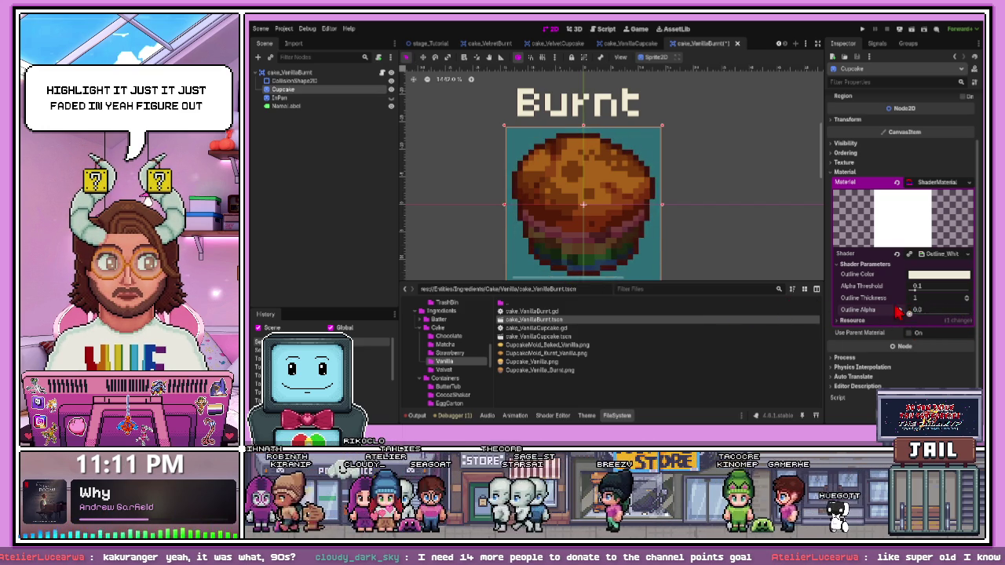
left_click_drag(916, 313, 925, 310)
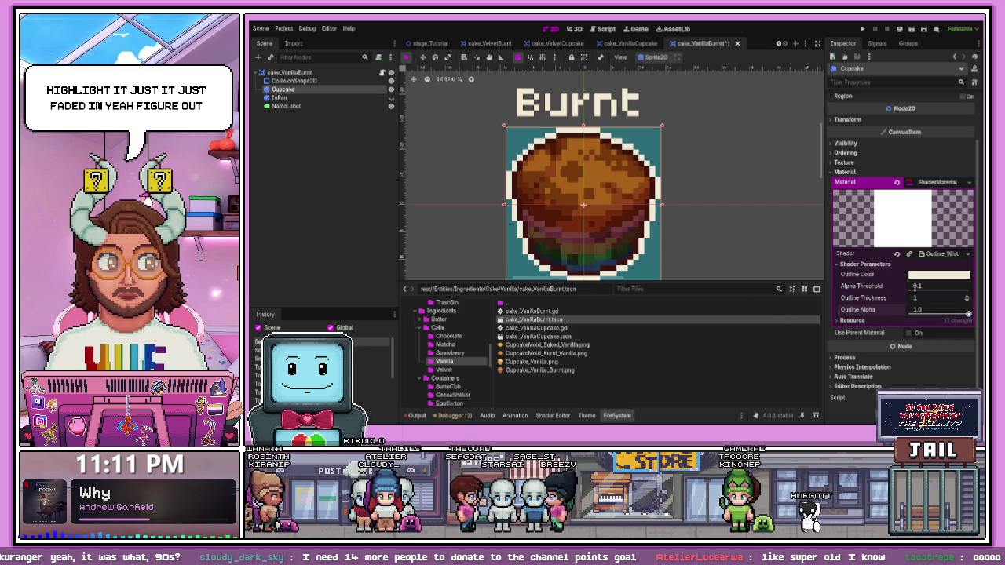
scroll(970, 303, "up", 5)
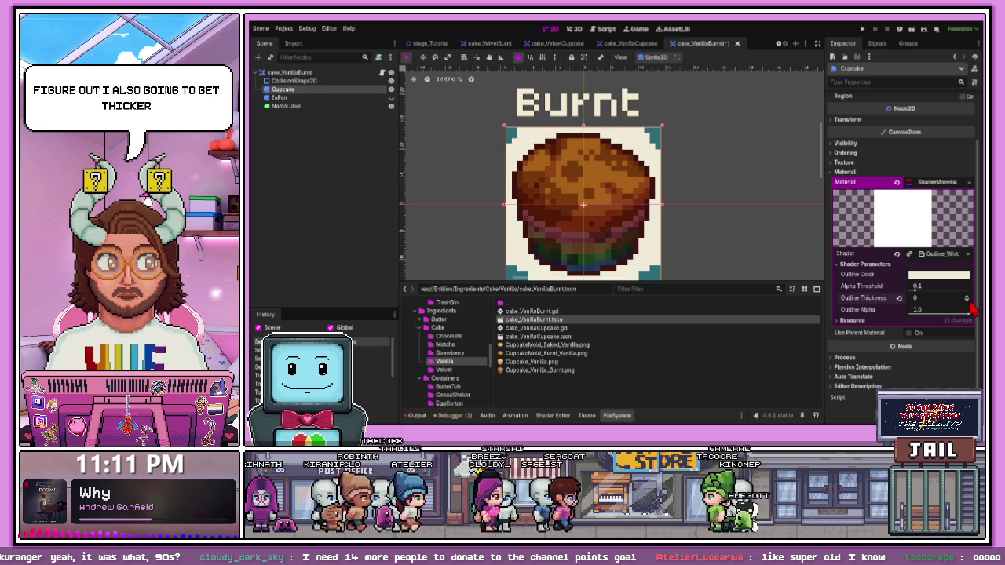
scroll(534, 185, "down", 2)
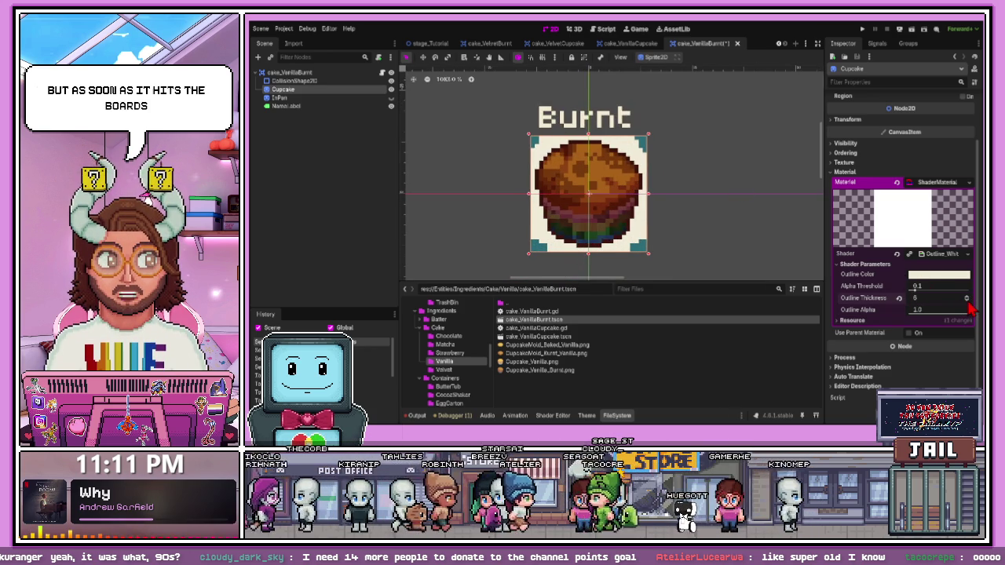
scroll(971, 306, "down", 5)
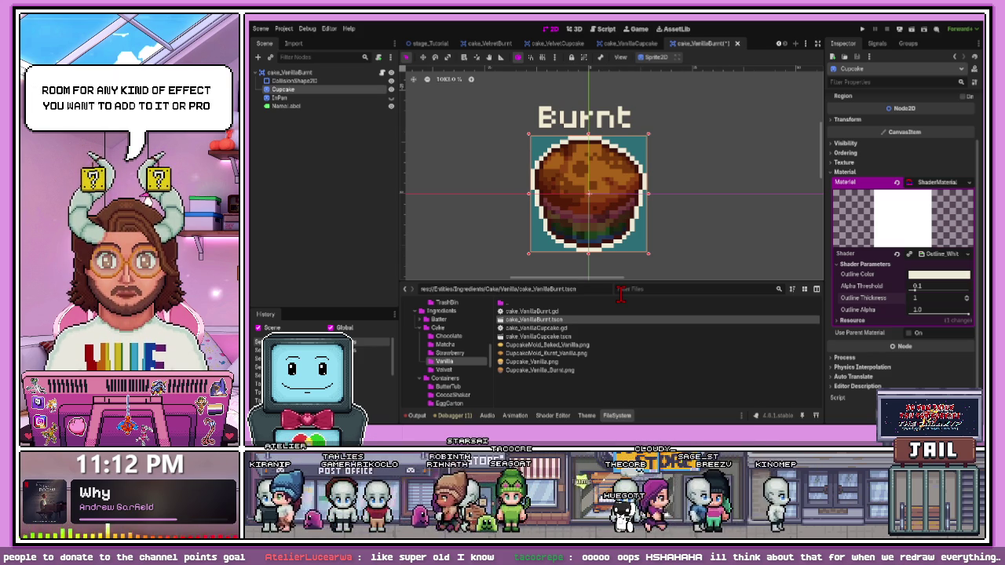
Compare outline thickness 1 and 2, keep 1, and revert the outline colour to cream
left_click(966, 296)
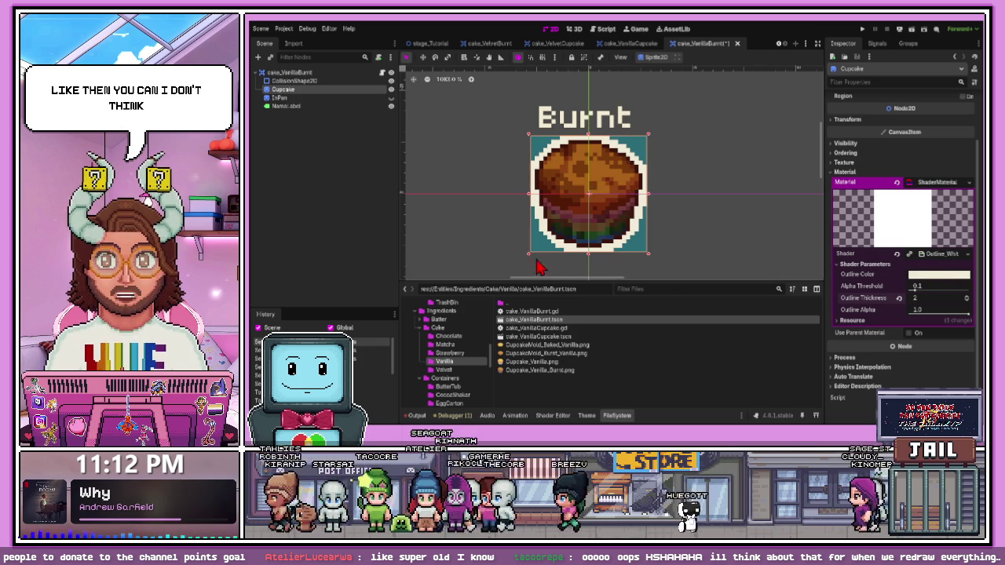
left_click(968, 302)
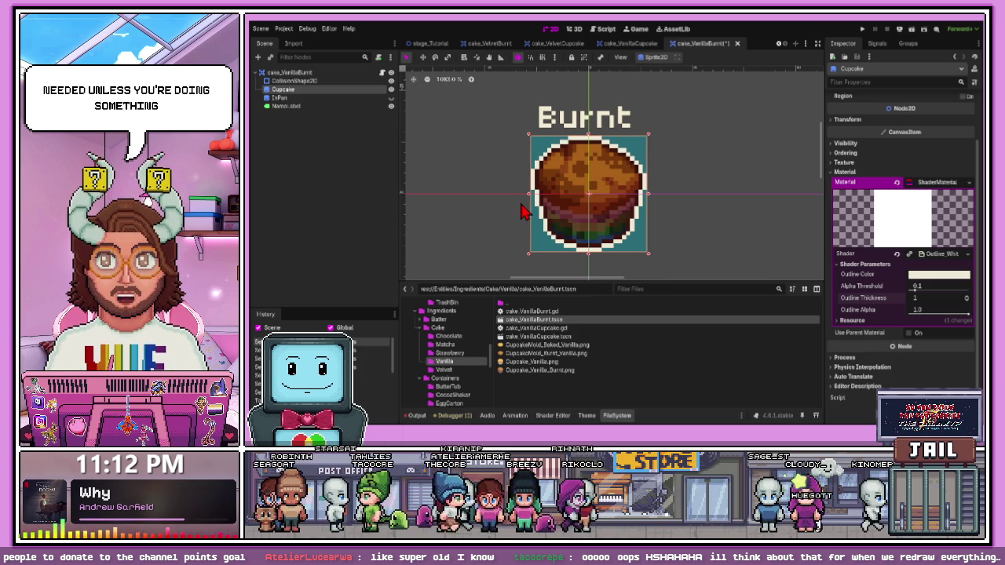
left_click(968, 296)
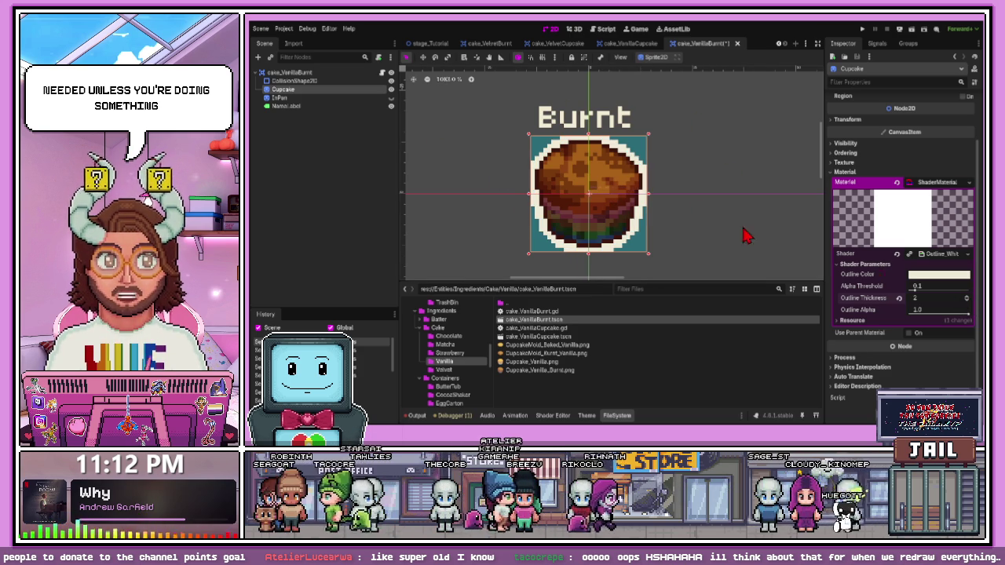
left_click(967, 301)
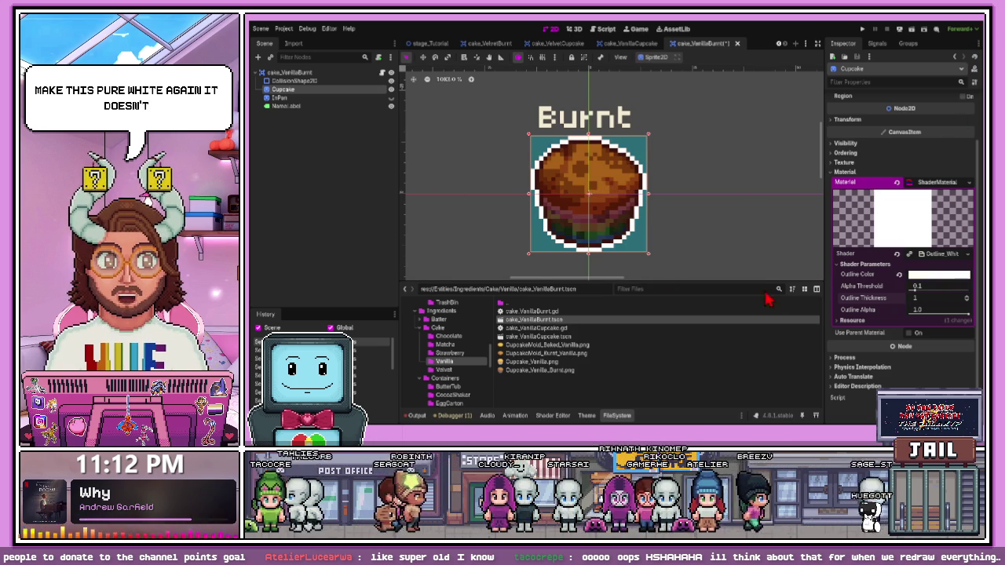
left_click(899, 275)
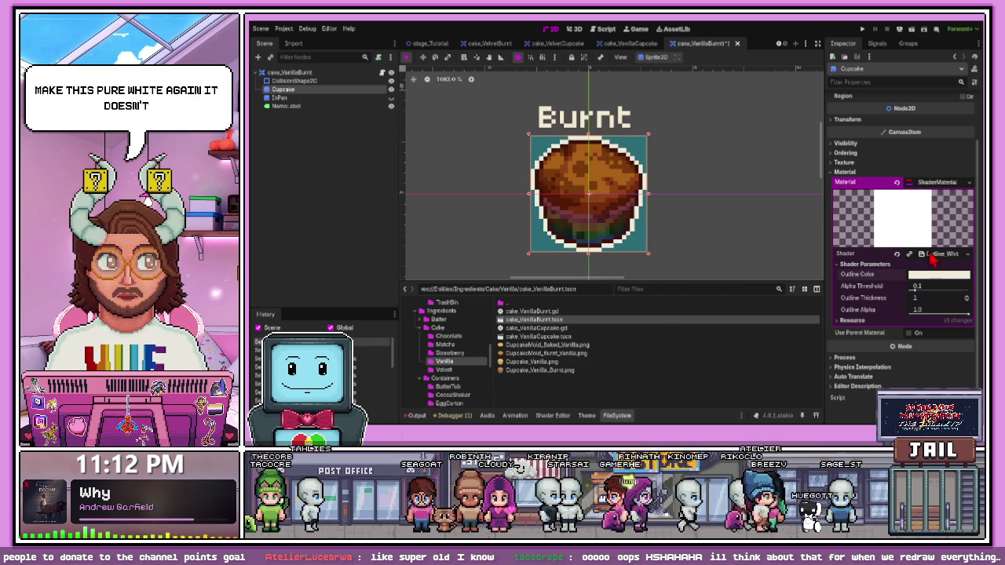
Open the outline shader code and delete lines 22 to 26
left_click(935, 255)
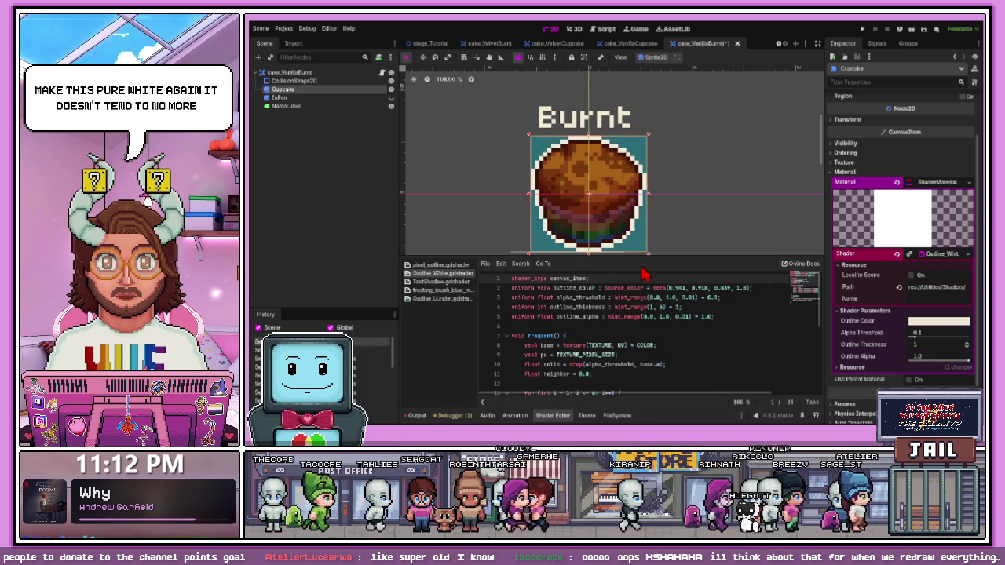
left_click_drag(628, 256, 628, 125)
scroll(585, 374, "down", 1)
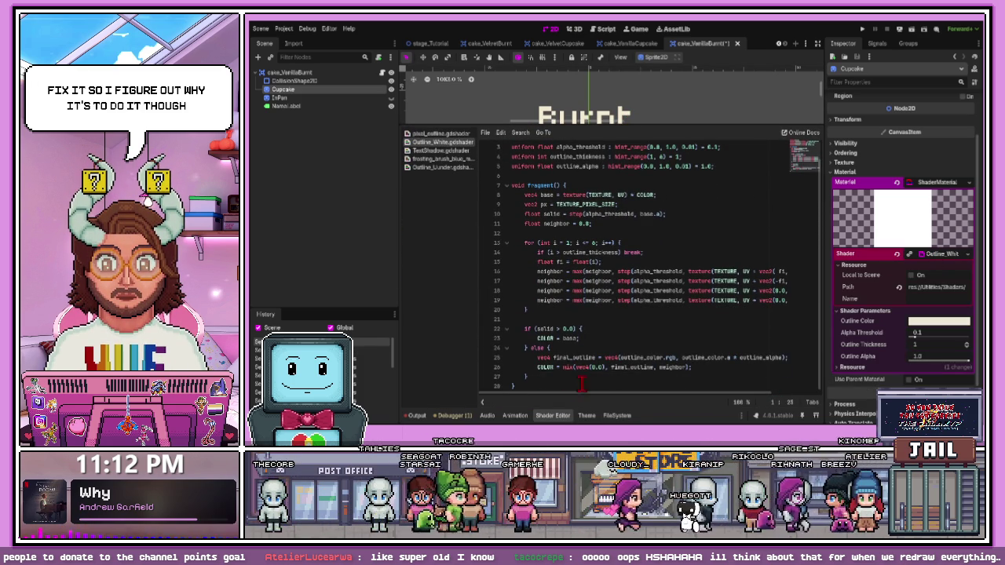
mouse_move(644, 392)
left_mouse_down()
mouse_move(691, 402)
mouse_move(536, 397)
left_mouse_up()
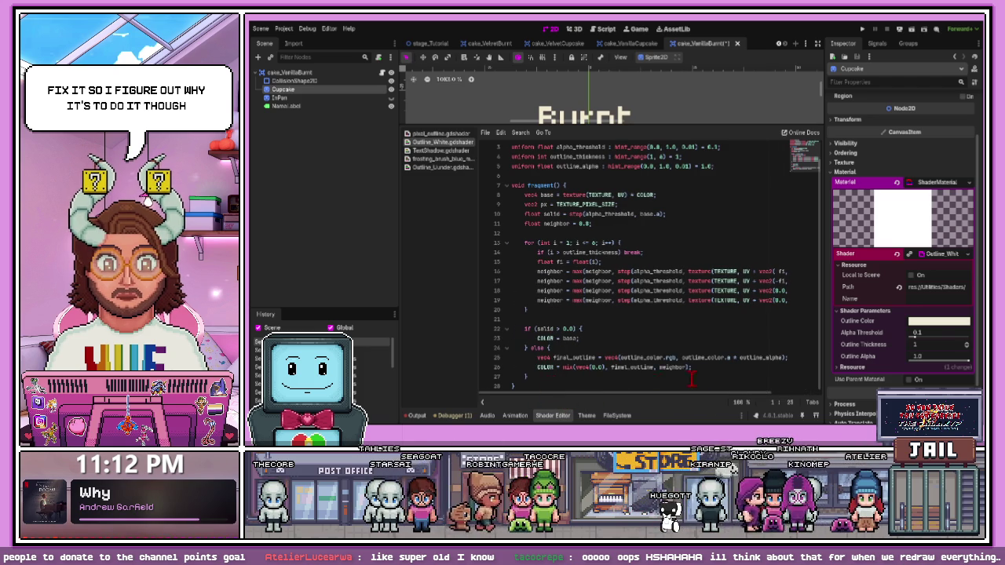
left_click_drag(705, 373, 518, 326)
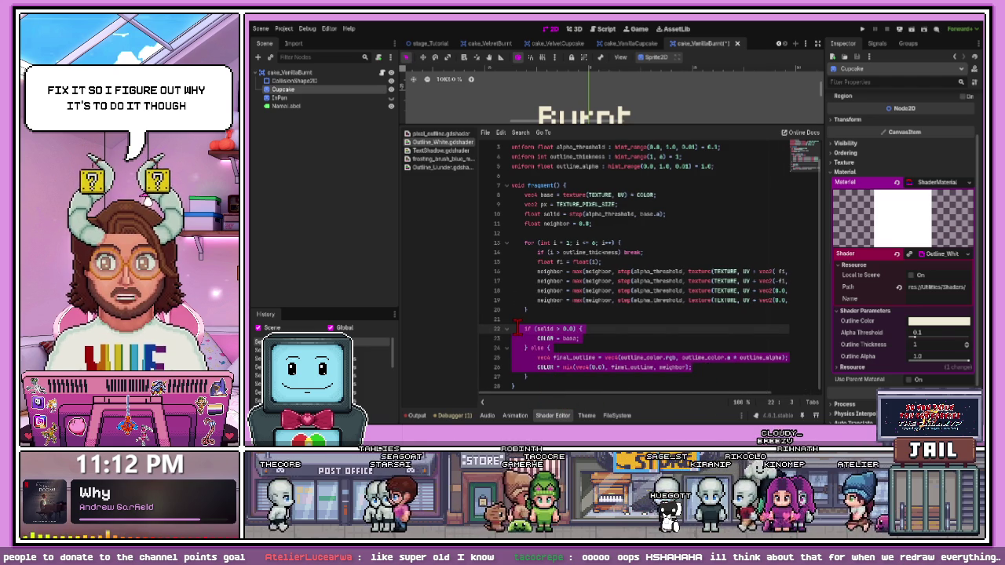
key("BackSpace")
mouse_move(618, 128)
left_mouse_down()
mouse_move(618, 323)
mouse_move(619, 225)
left_mouse_up()
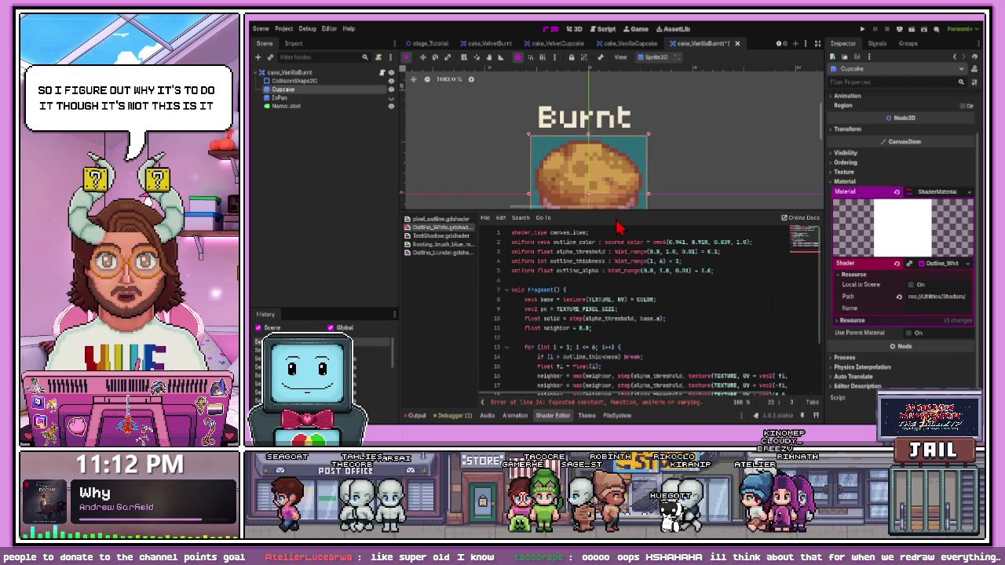
Undo to restore the deleted if/else block, then raise Alpha Threshold to 1.0
key("ctrl+z")
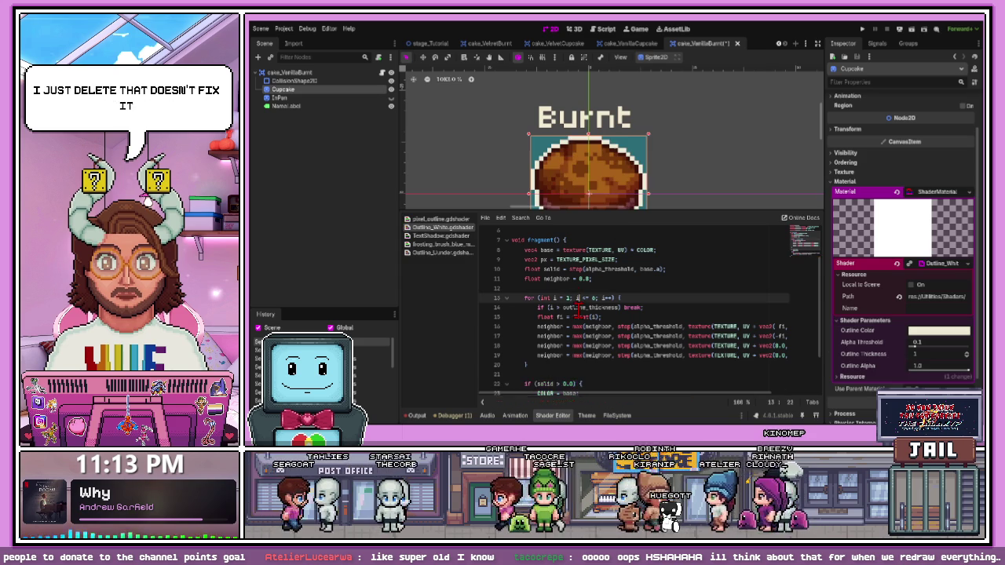
scroll(579, 310, "down", 2)
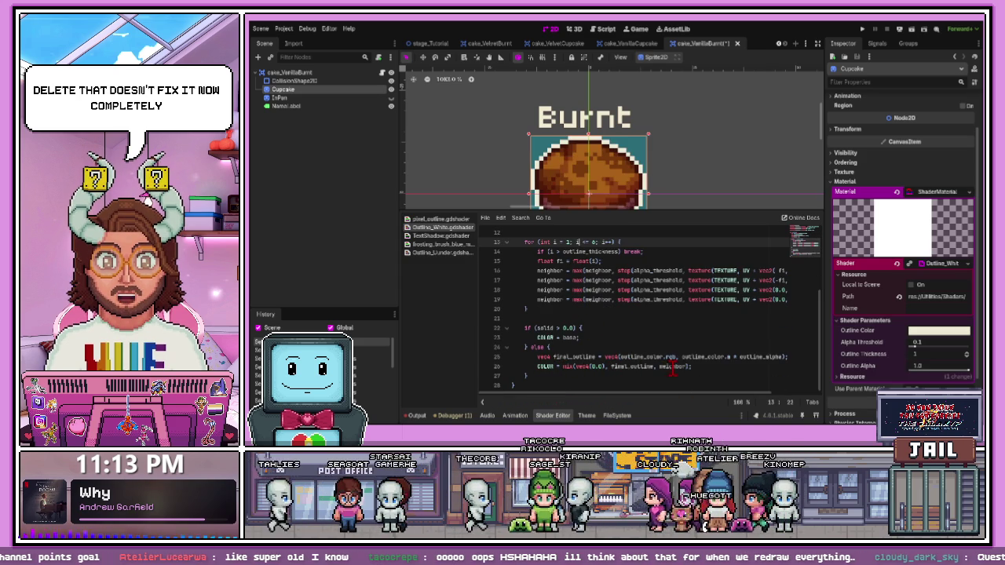
mouse_move(651, 403)
left_mouse_down()
mouse_move(705, 403)
mouse_move(621, 404)
left_mouse_up()
scroll(562, 372, "up", 2)
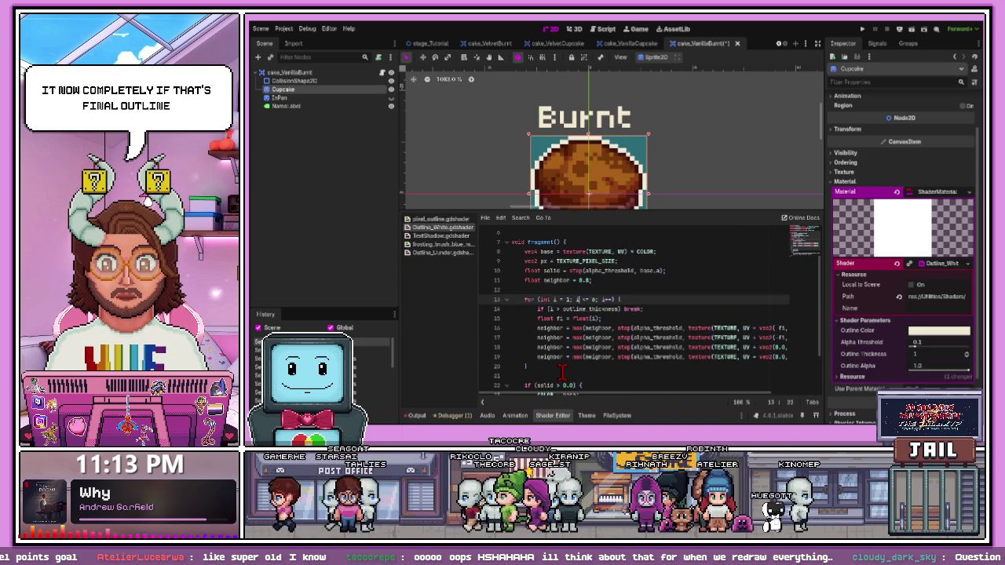
scroll(581, 377, "up", 2)
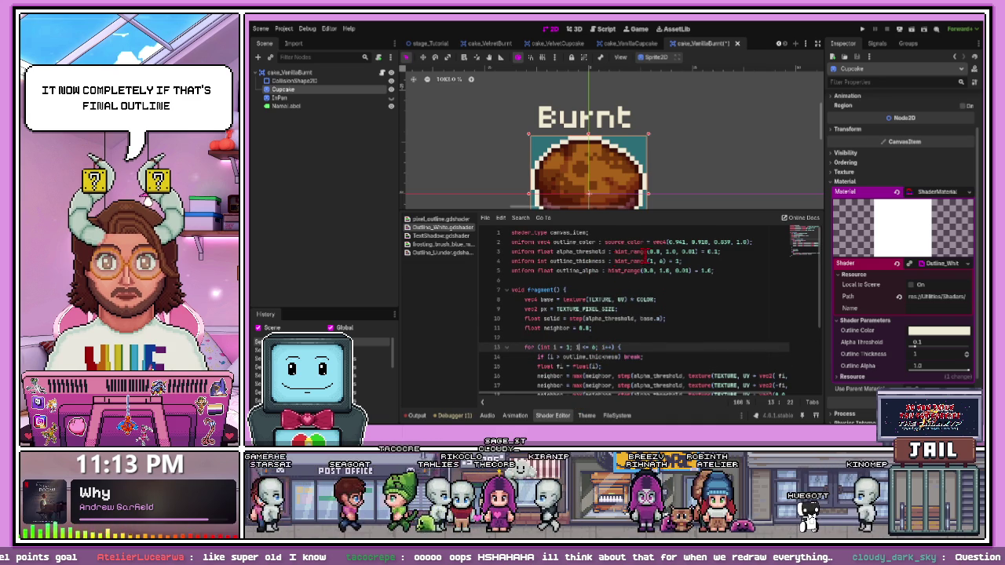
left_click_drag(923, 350, 969, 347)
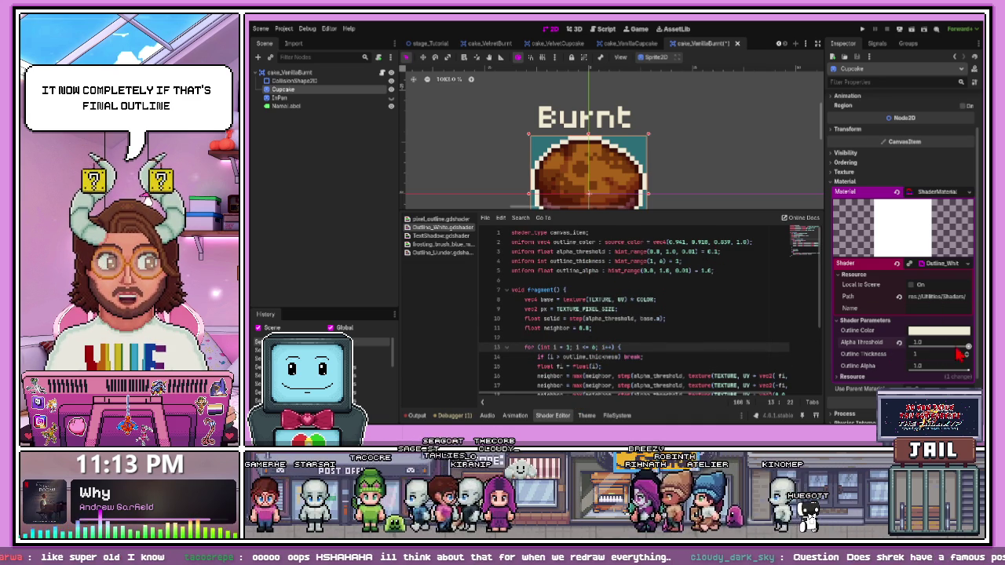
Revert Alpha Threshold to 0.1 and switch to the SHREK MEME POSE image results
left_click(900, 342)
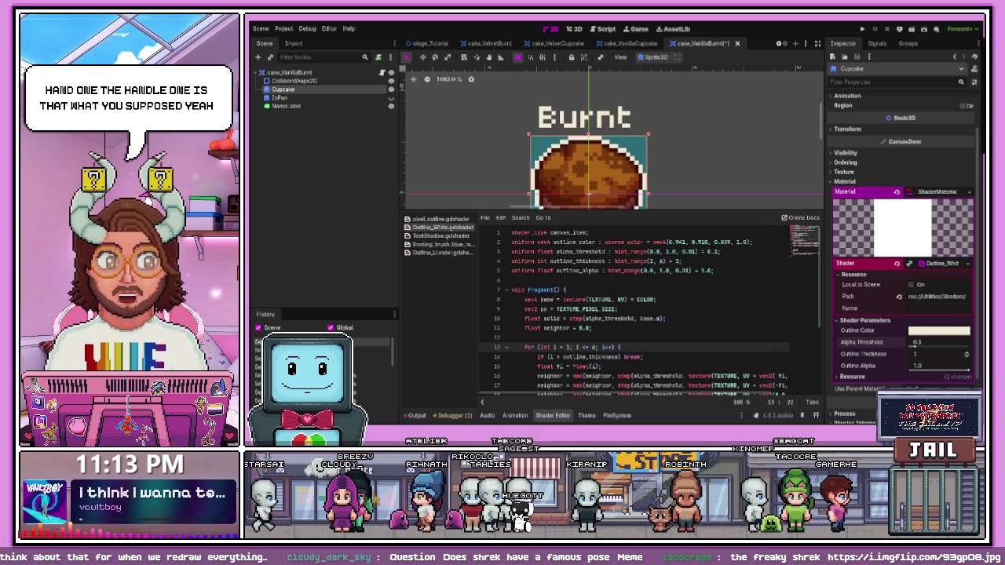
key("alt+Tab")
key("ctrl+w")
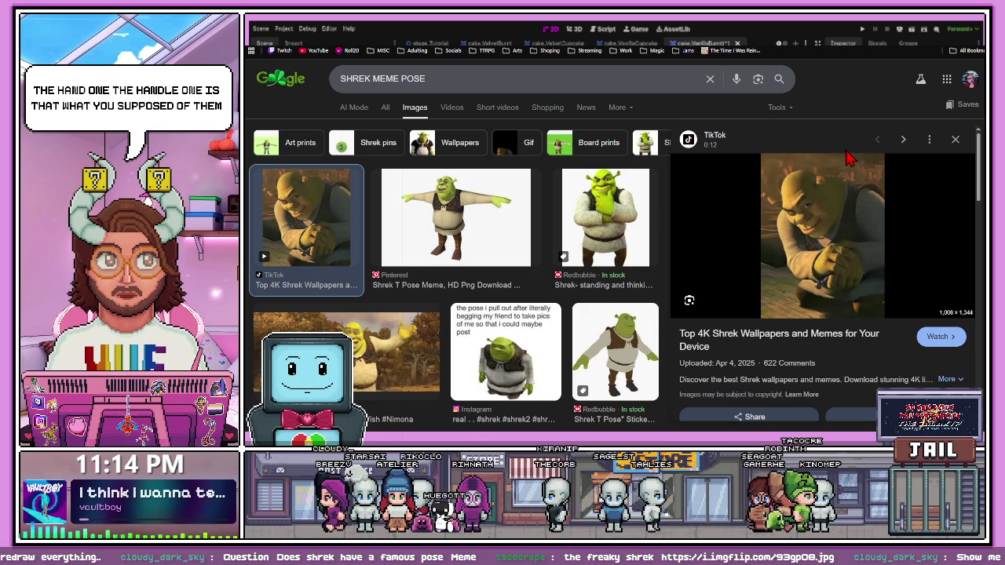
View the TikTok Shrek image full-size, close it, and return to Godot
left_click(824, 212)
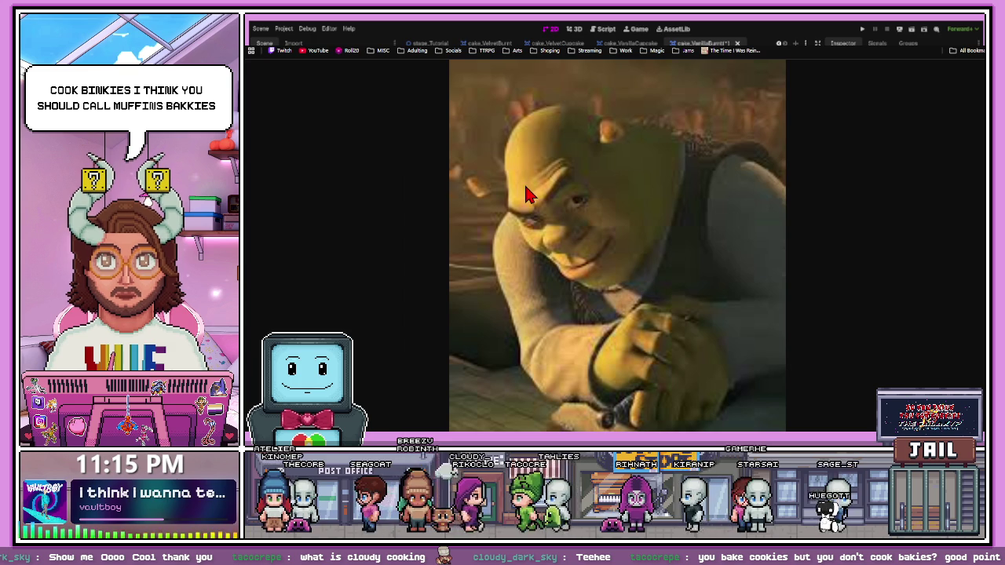
key("Escape")
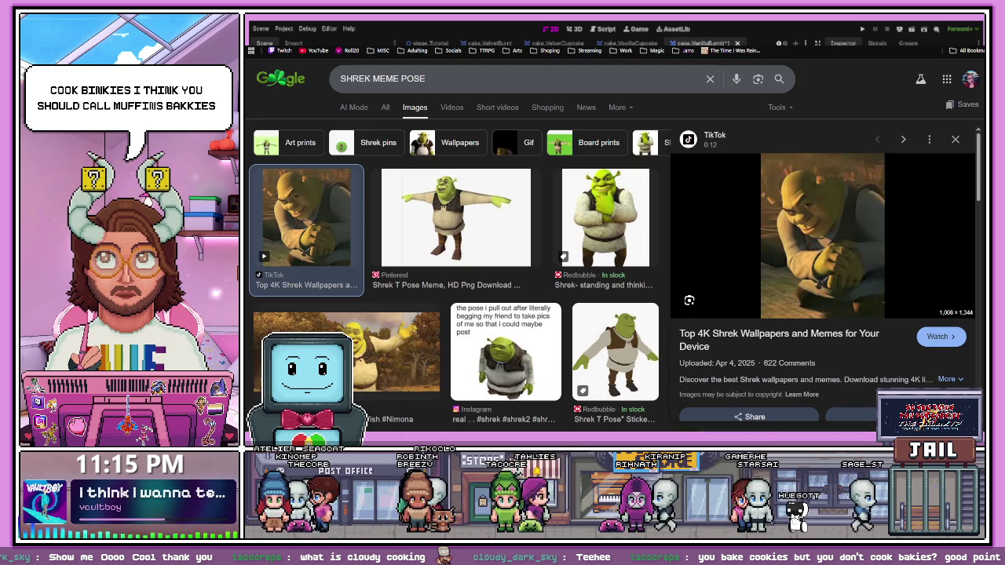
key("alt+Tab")
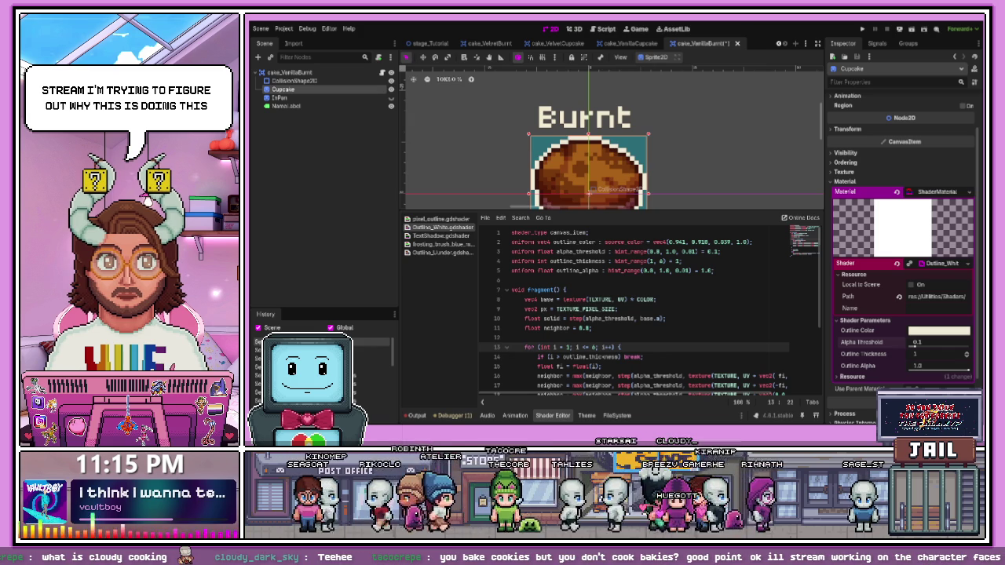
double_click(677, 242)
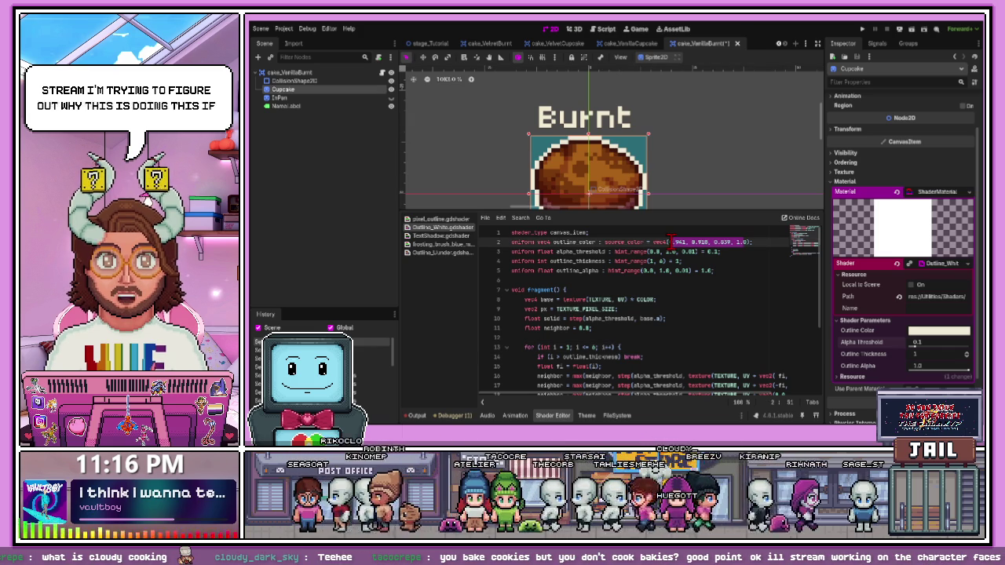
type("0")
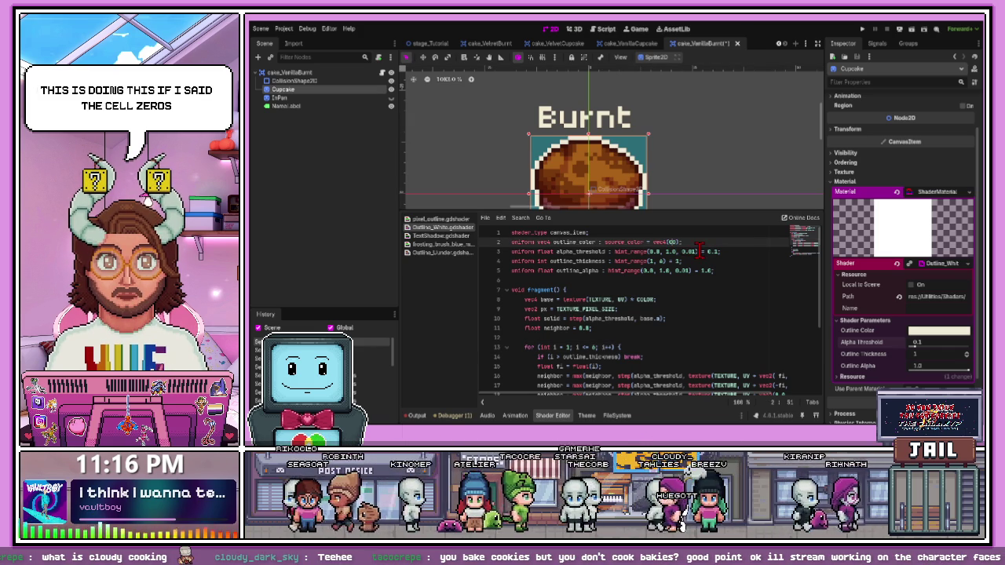
type(".0, ")
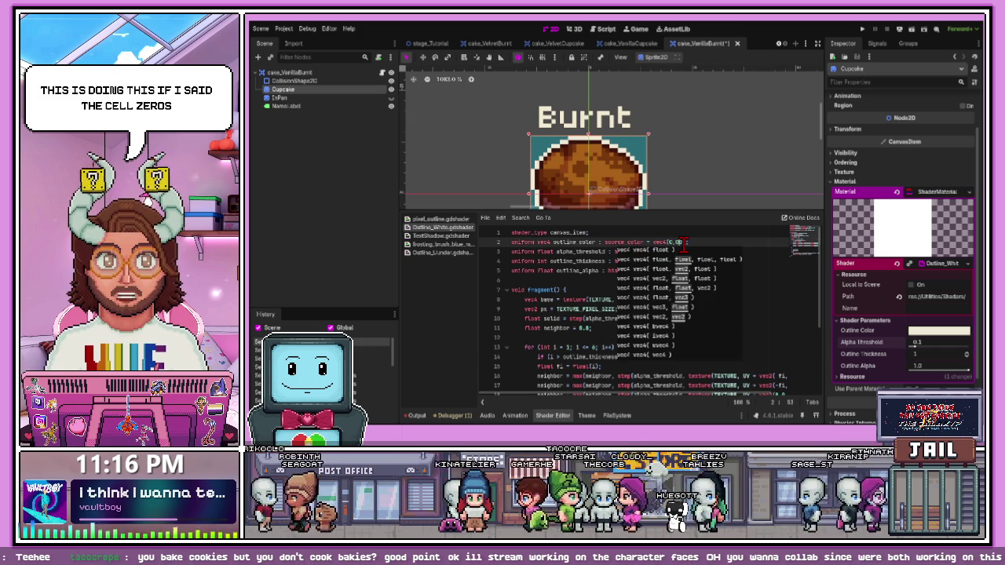
type(", 0")
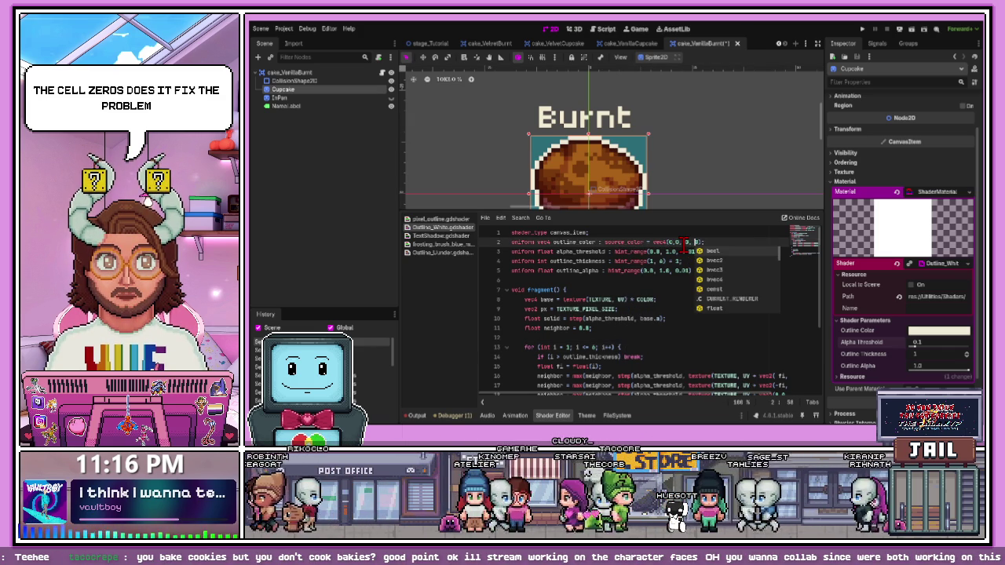
type(", 1")
left_click(731, 263)
key("ctrl+s")
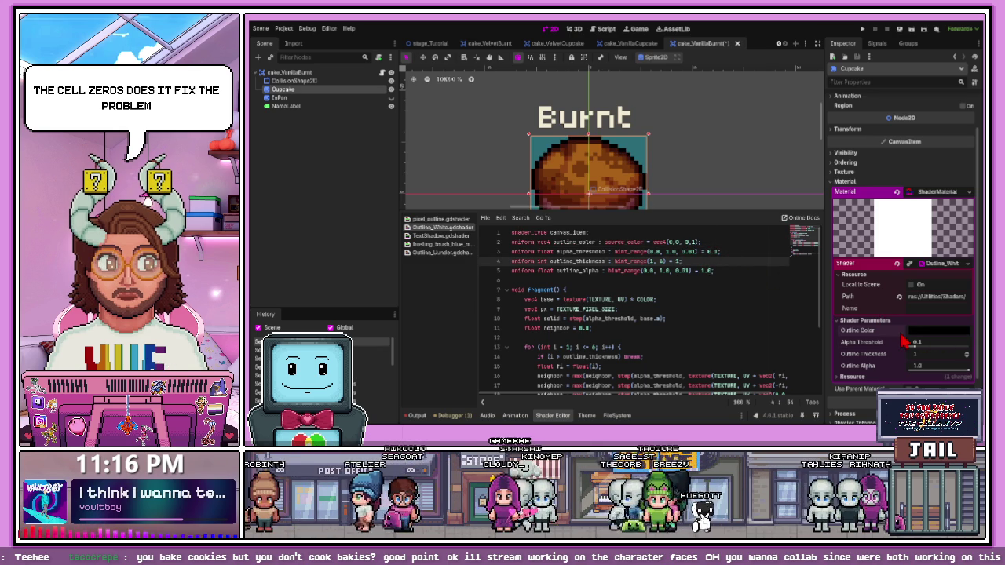
key("ctrl+z")
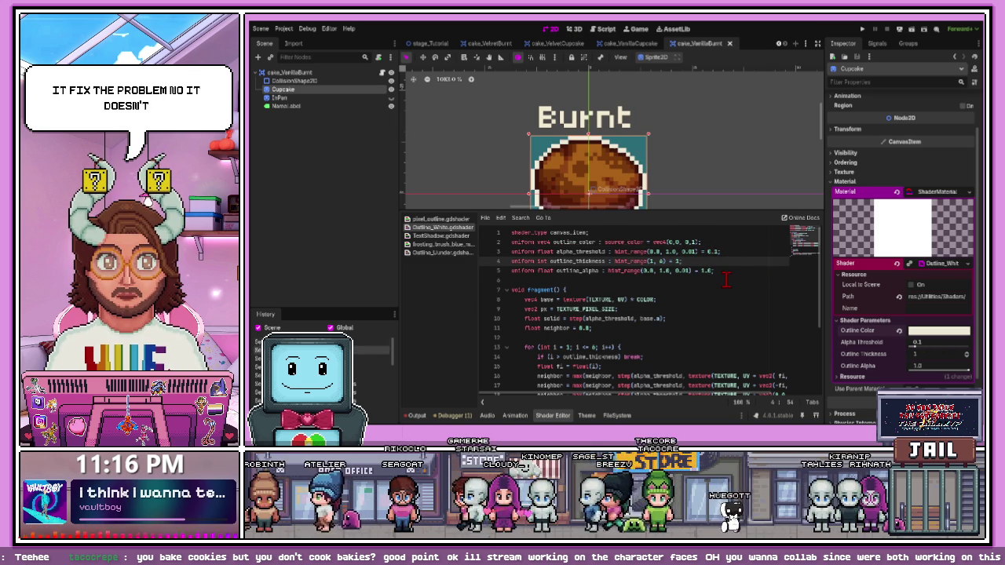
key("ctrl+z")
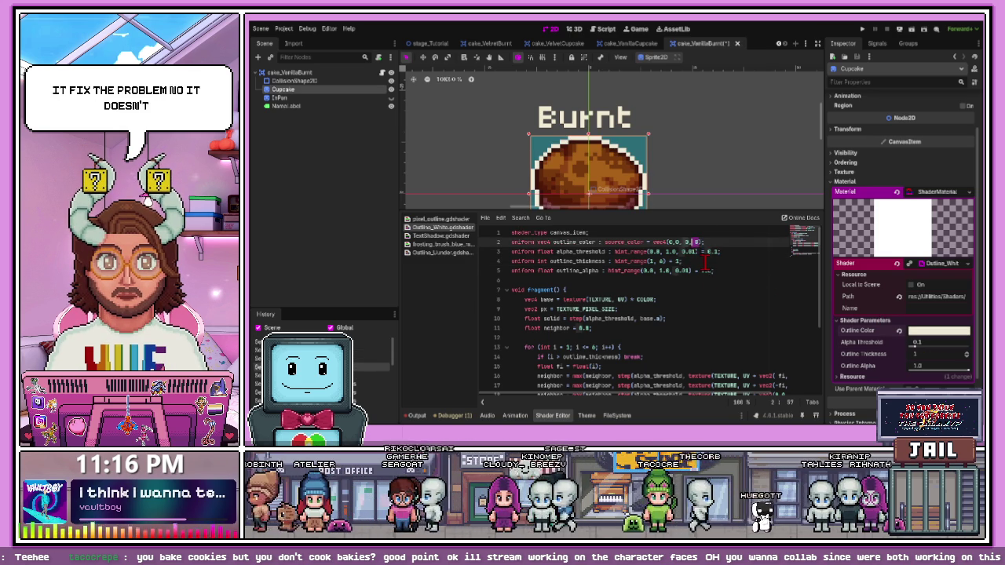
key("ctrl+z")
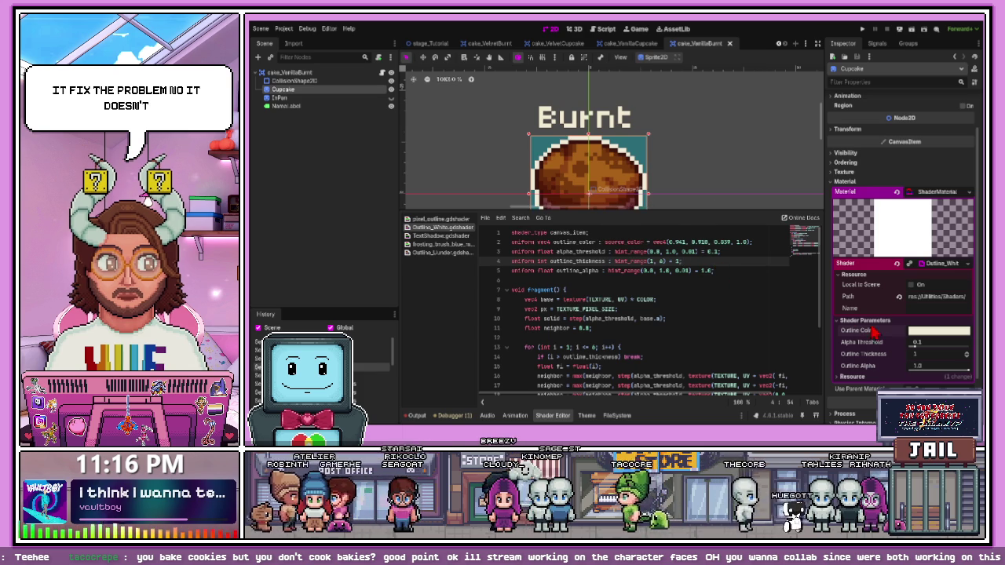
scroll(676, 294, "down", 1)
scroll(675, 295, "up", 1)
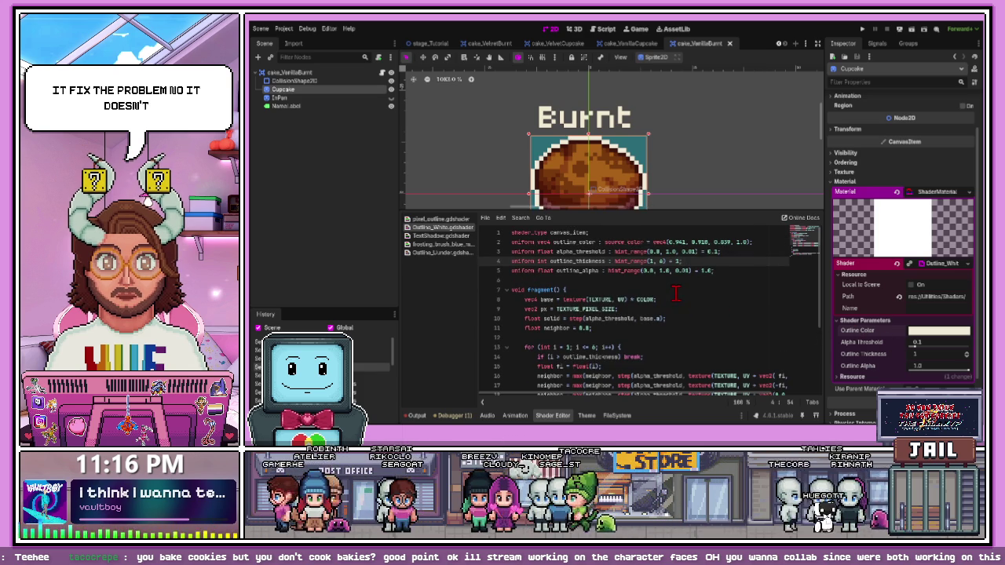
scroll(674, 283, "down", 1)
scroll(674, 283, "up", 1)
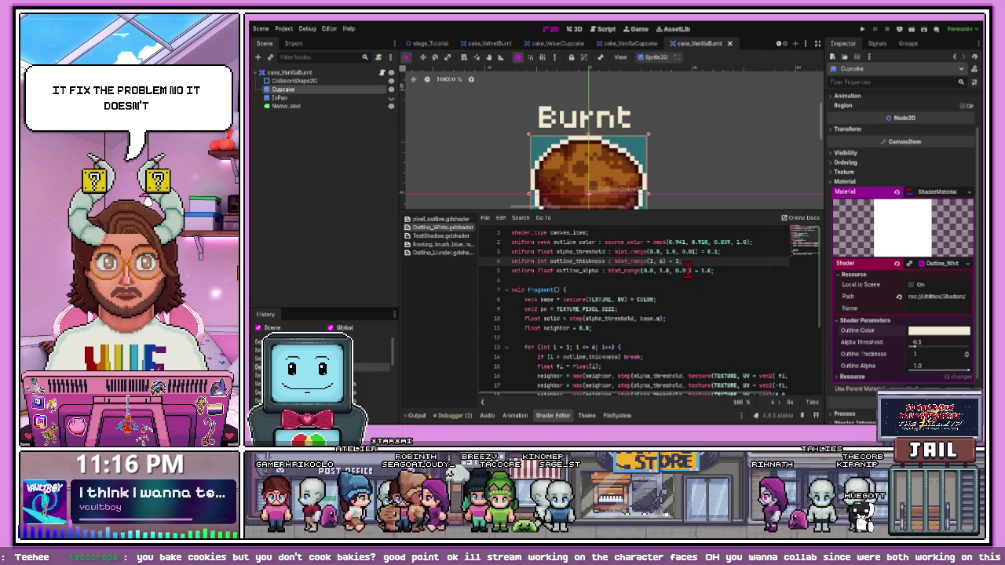
scroll(633, 273, "down", 1)
left_click(633, 270)
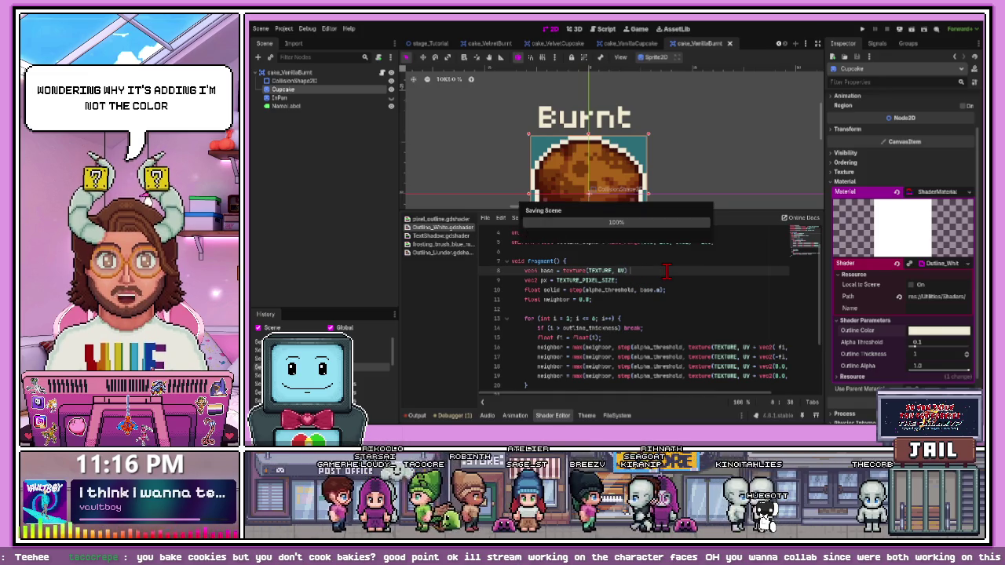
Remove and then retype the * COLOR multiplication on shader line 8
key("BackSpace")
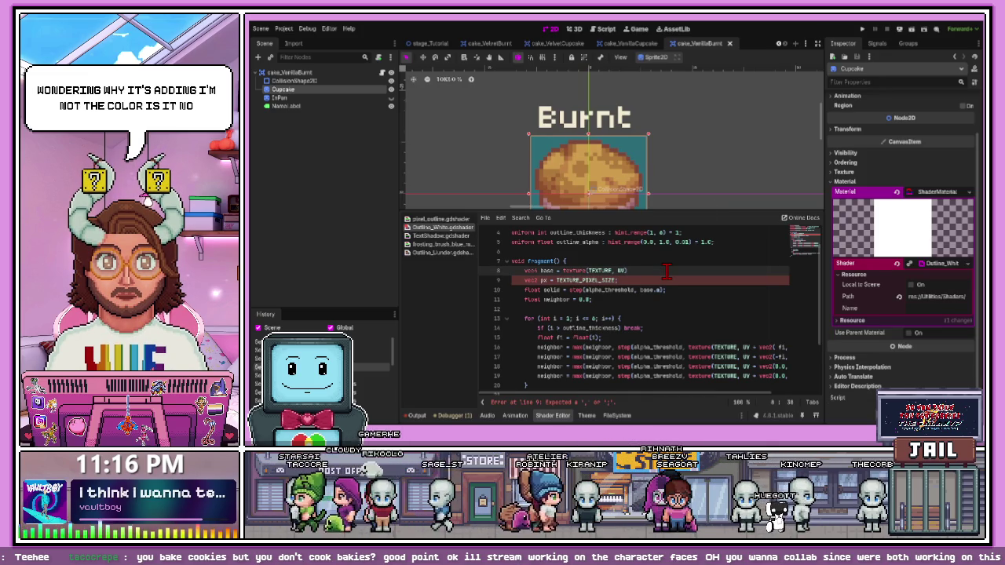
type("+ COLOR;")
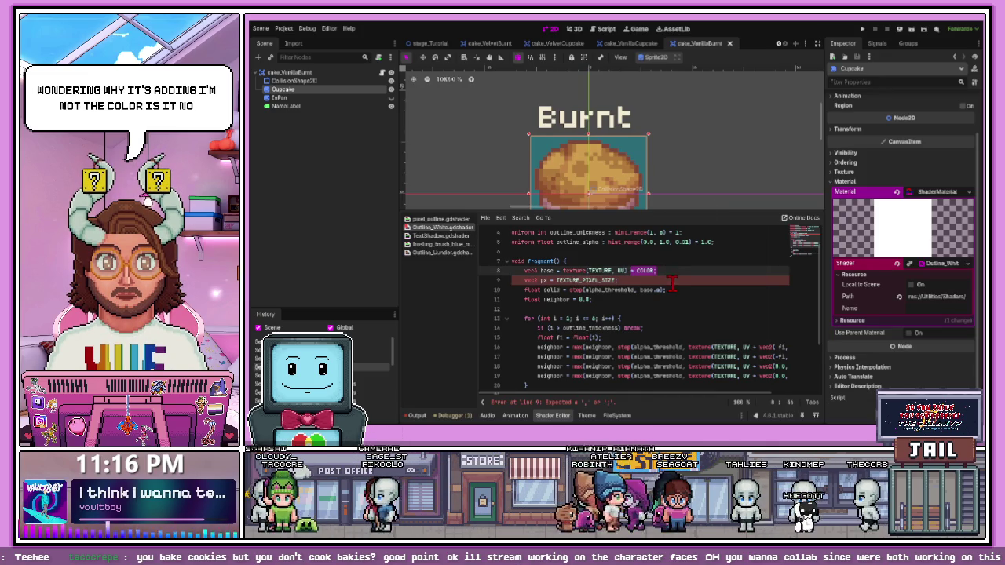
left_click(673, 285)
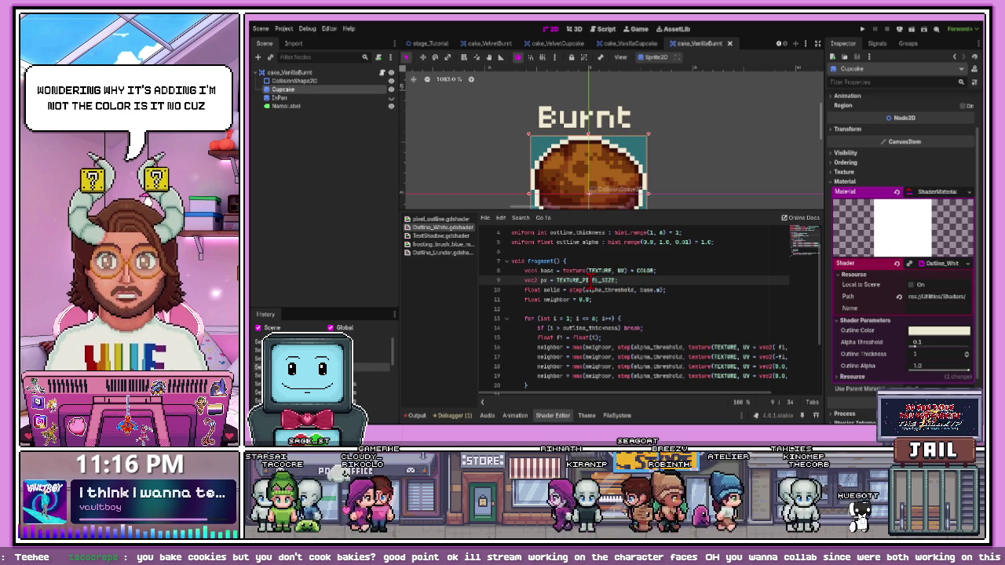
left_click(630, 271)
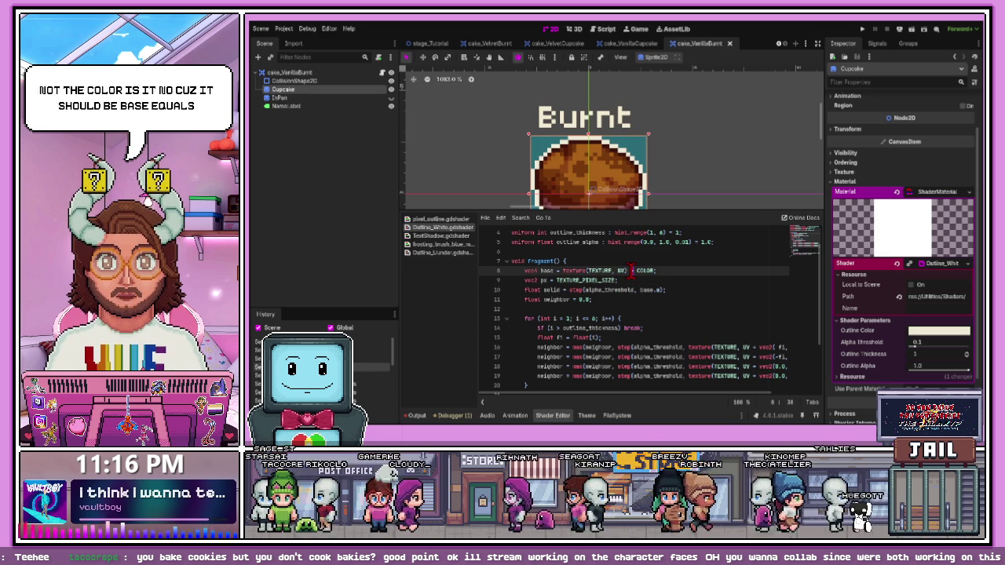
left_click(656, 290)
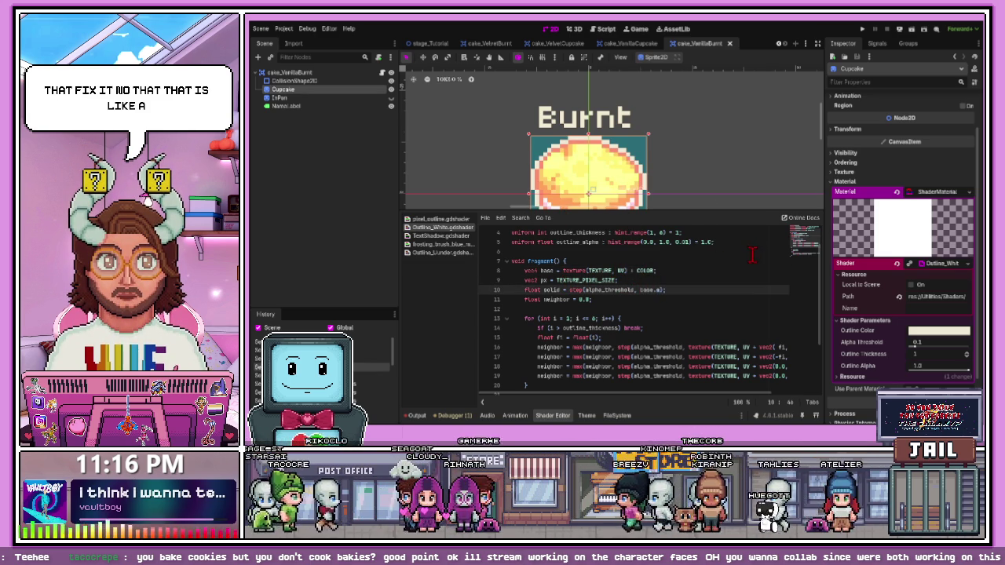
left_click(669, 270)
type("*")
left_click(589, 289)
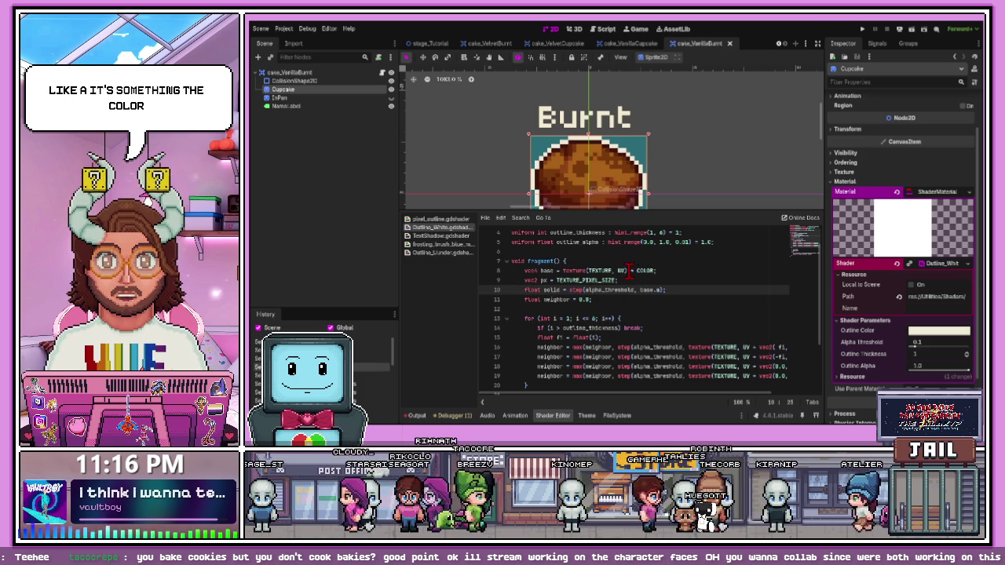
Append + COLOR - COLOR to line 8 using autocomplete and recompile the shader
left_click(633, 271)
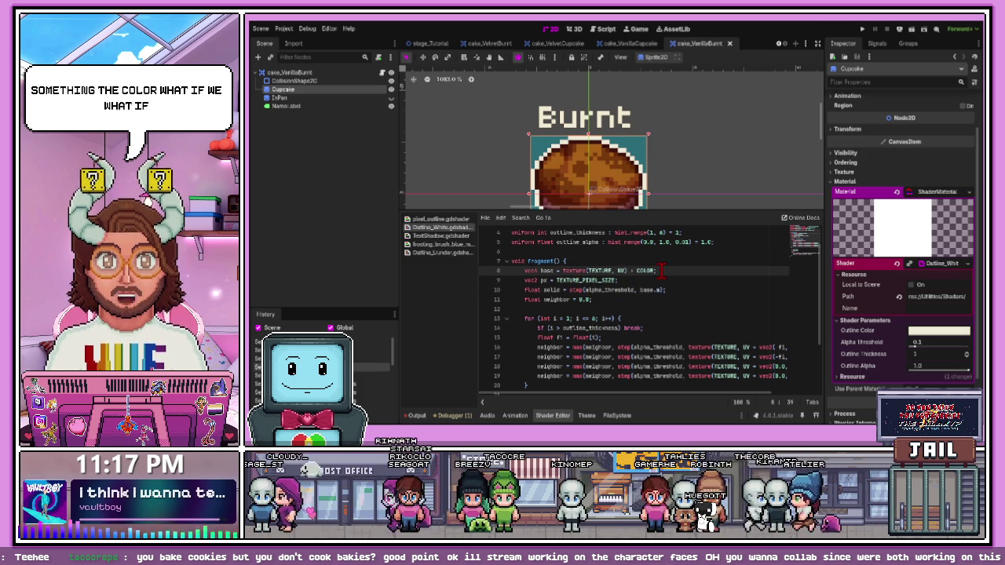
type("+ colo")
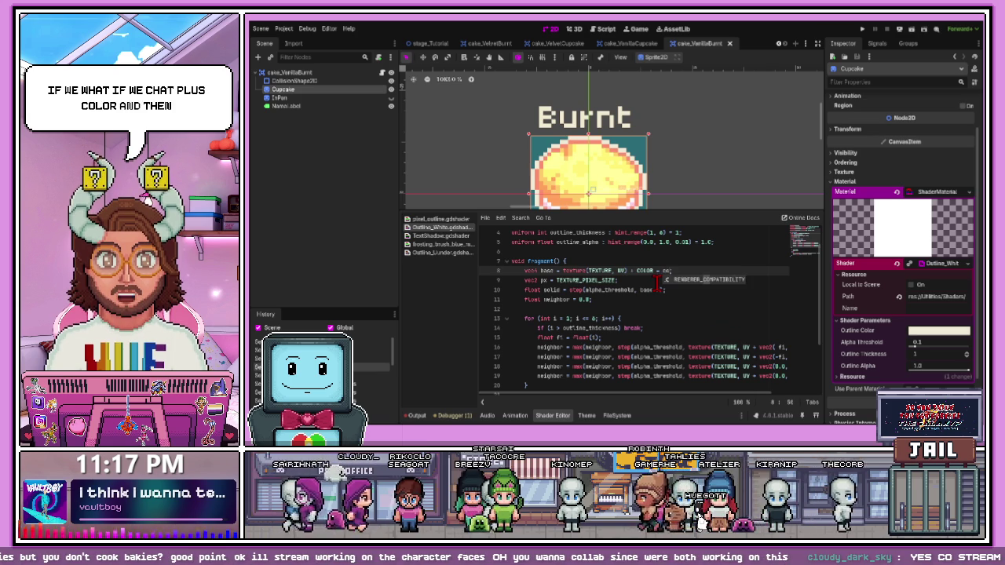
key("ctrl+space")
type("COLO")
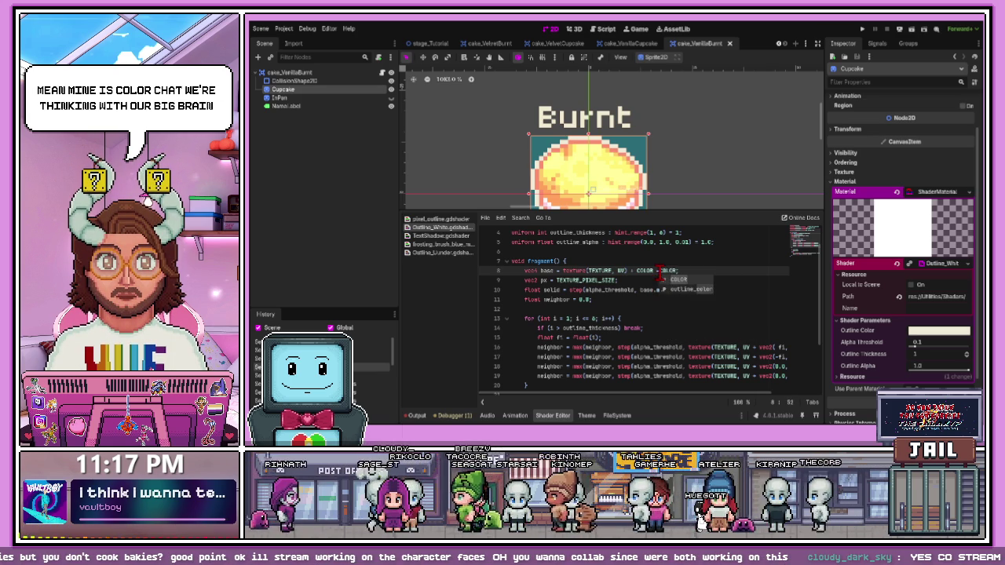
key("Return")
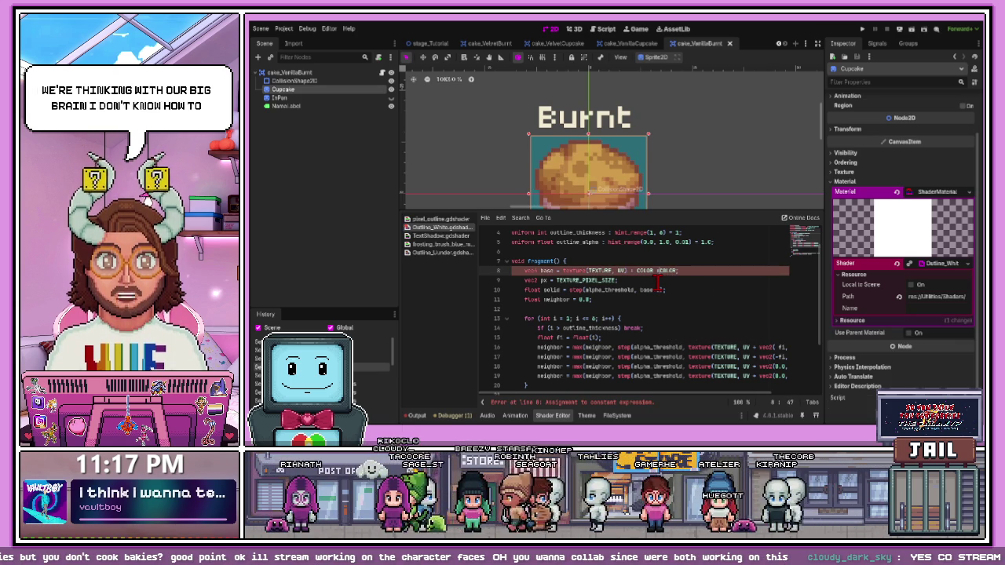
key("Tab")
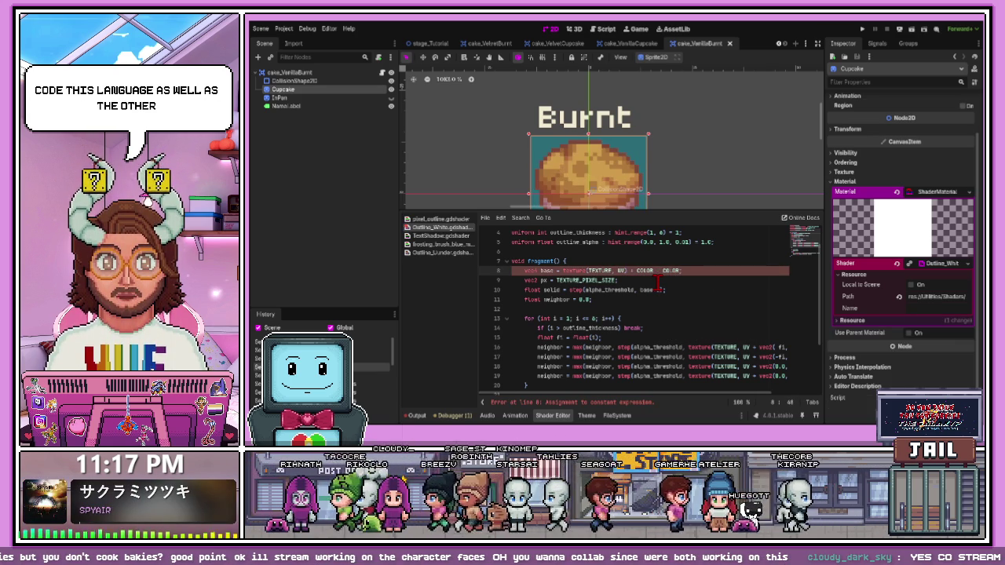
left_click(658, 289)
left_click(666, 309)
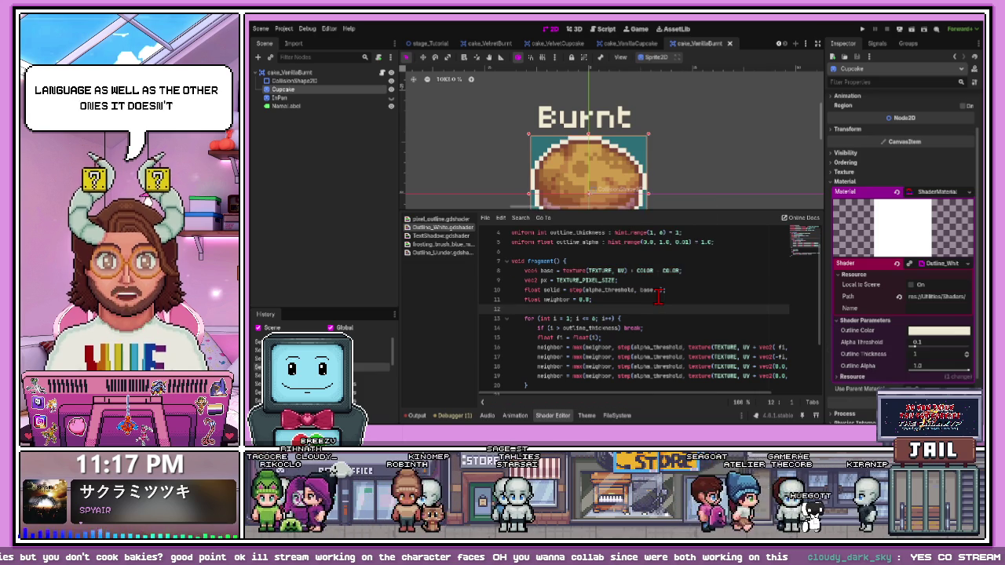
scroll(641, 198, "down", 2)
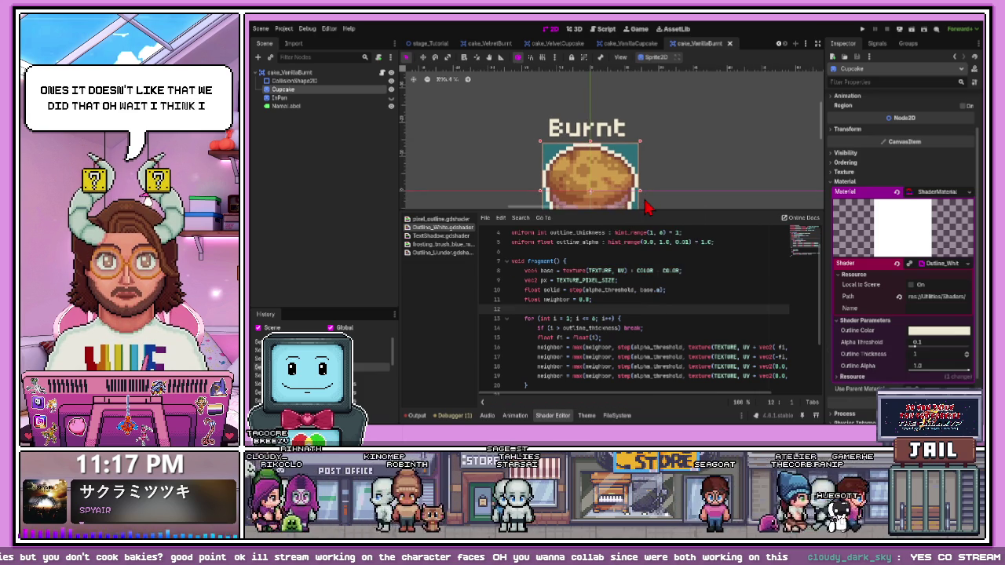
scroll(617, 201, "down", 3)
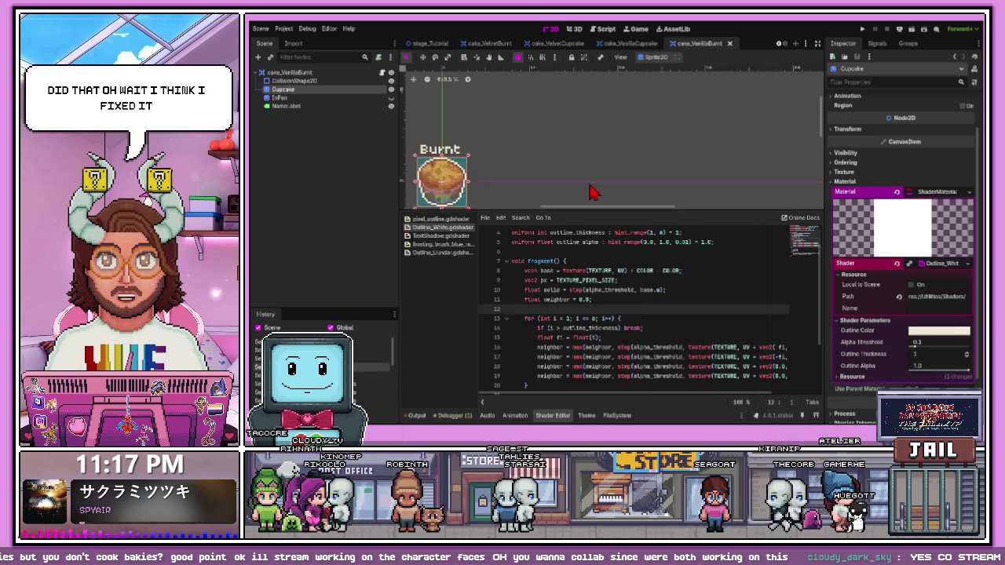
scroll(594, 193, "left", 3)
scroll(550, 188, "up", 5)
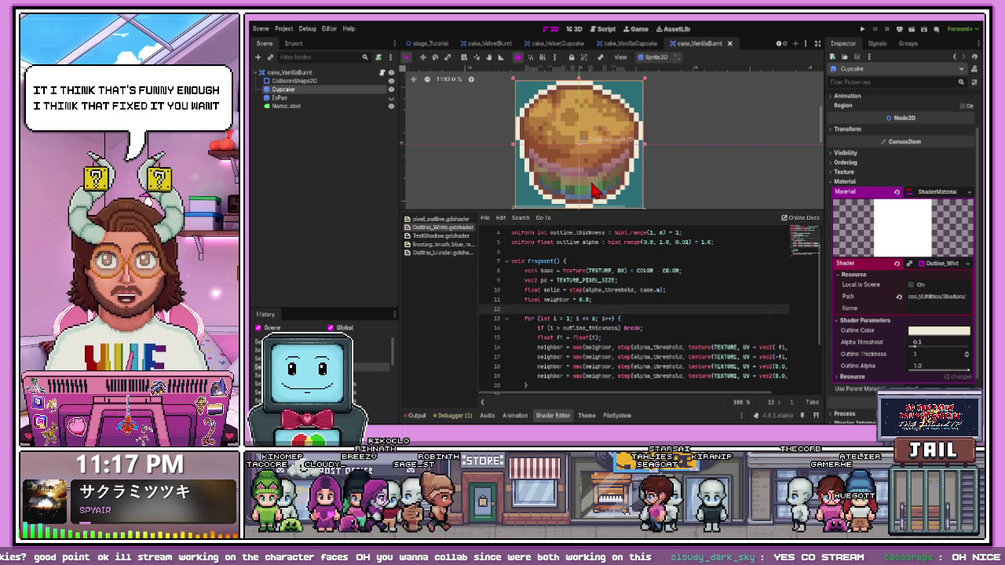
scroll(595, 196, "down", 1)
left_click_drag(593, 211, 593, 231)
scroll(597, 193, "up", 2)
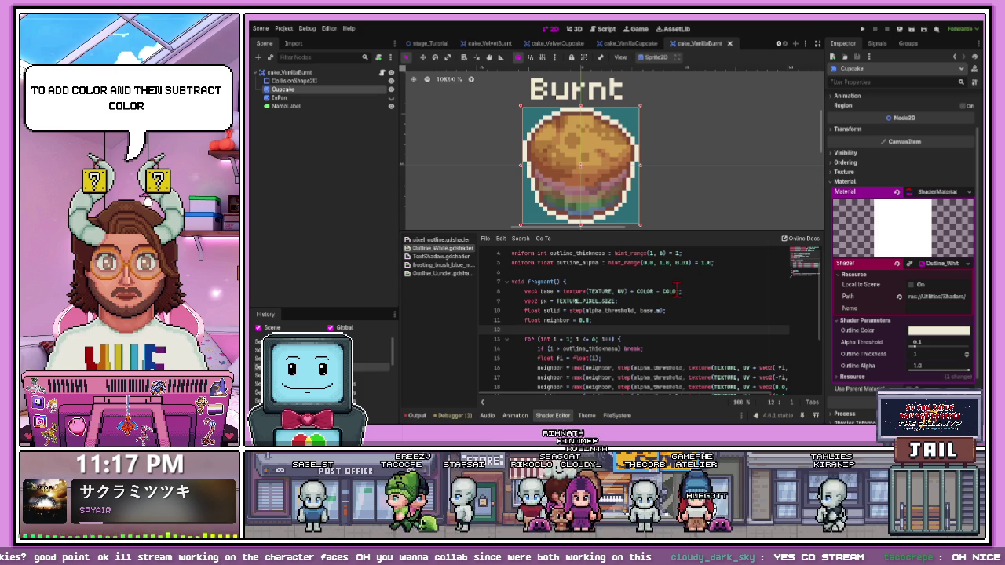
left_click_drag(689, 292, 630, 290)
left_click(731, 313)
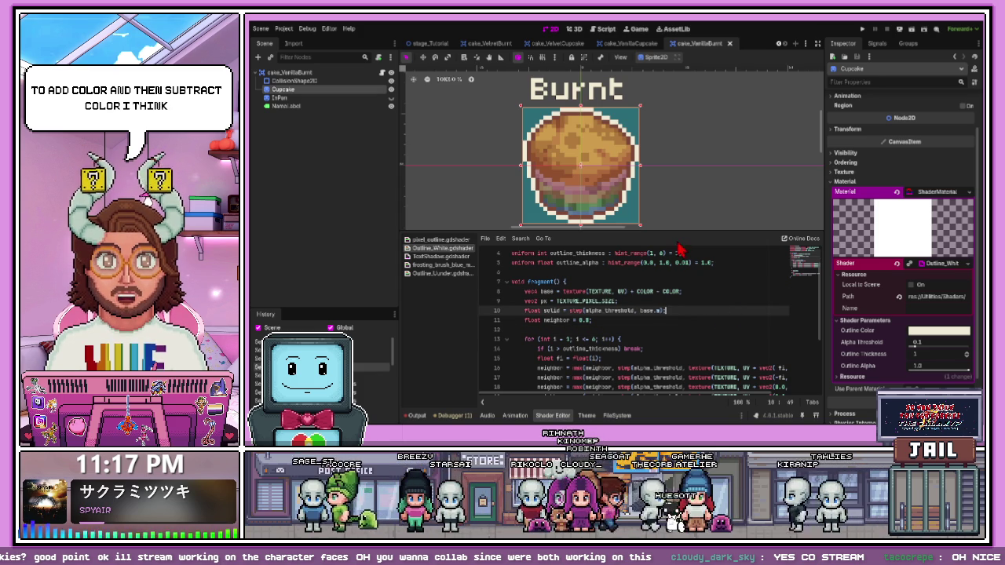
left_click(560, 417)
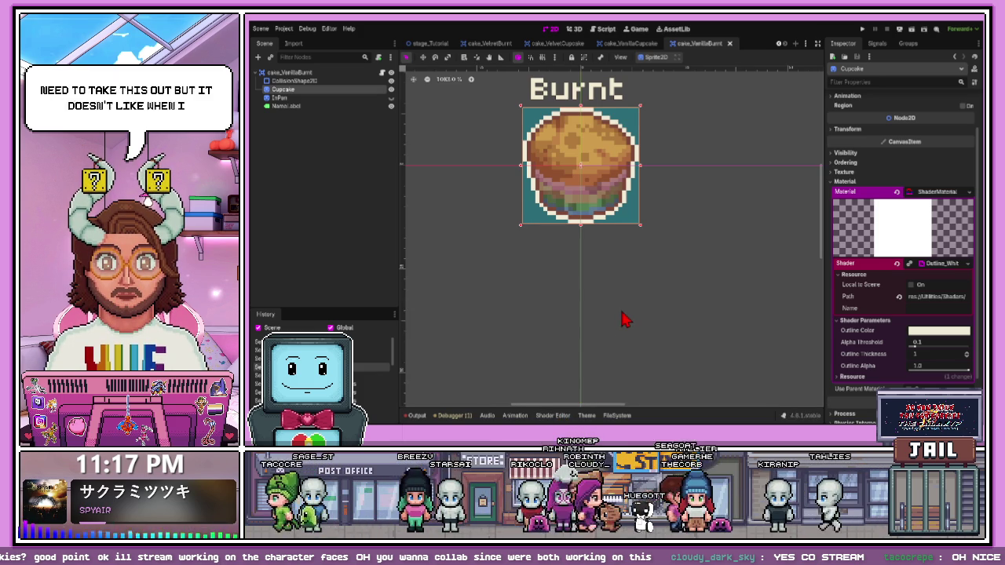
scroll(624, 208, "down", 2)
scroll(593, 185, "up", 2)
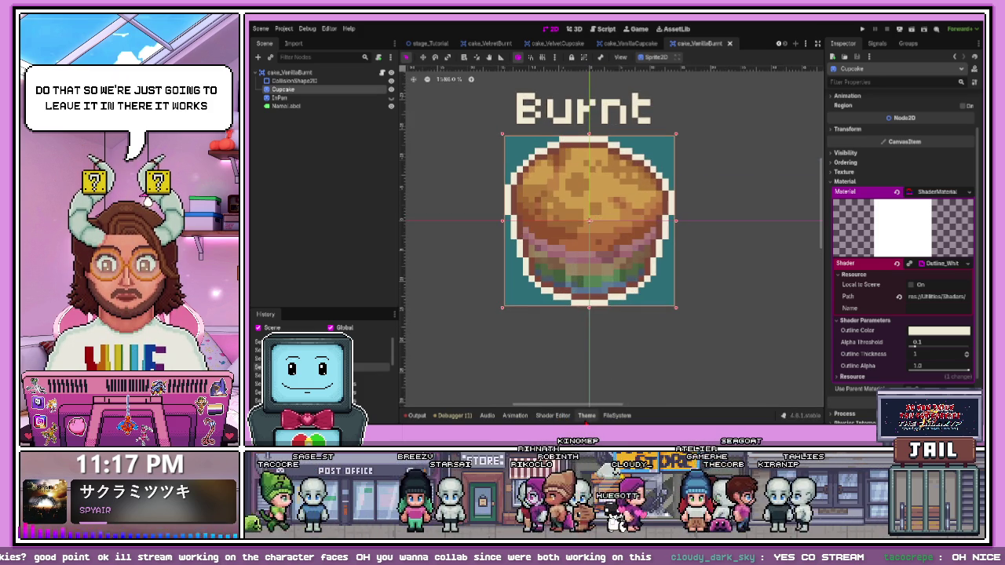
left_click(563, 418)
scroll(611, 318, "up", 1)
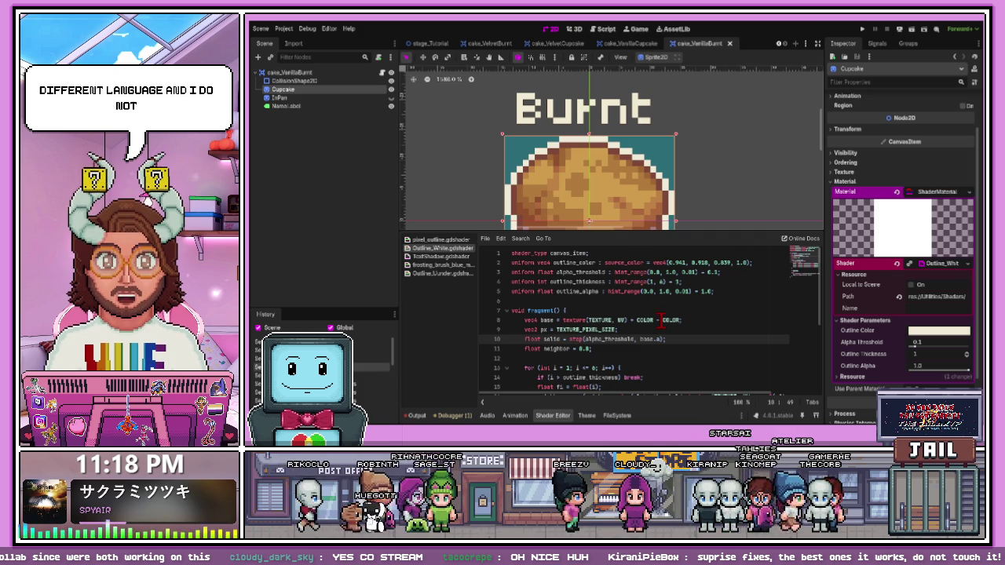
Enlarge the shader editor and delete the COLOR terms from line 8
left_click_drag(567, 230, 567, 82)
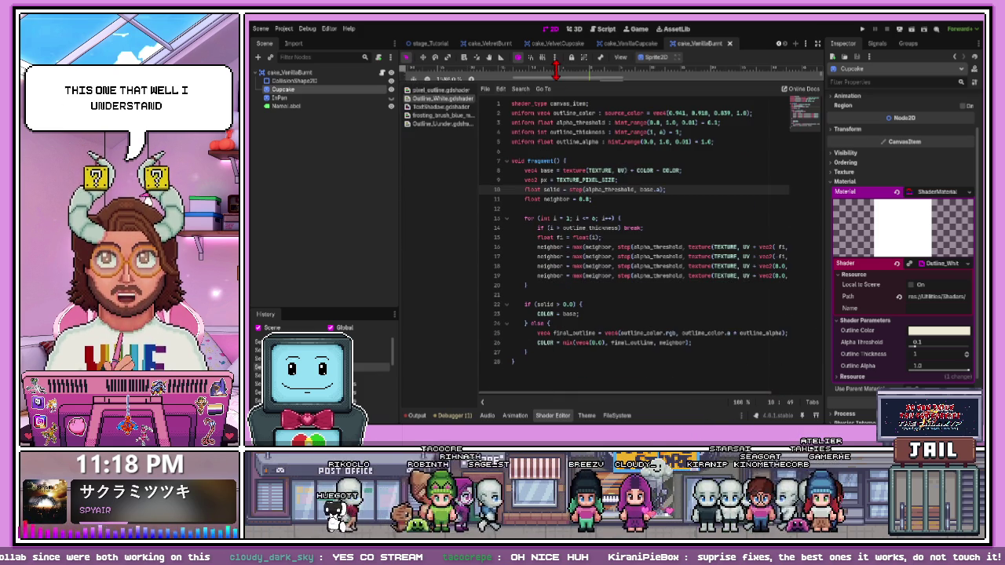
left_click(565, 161)
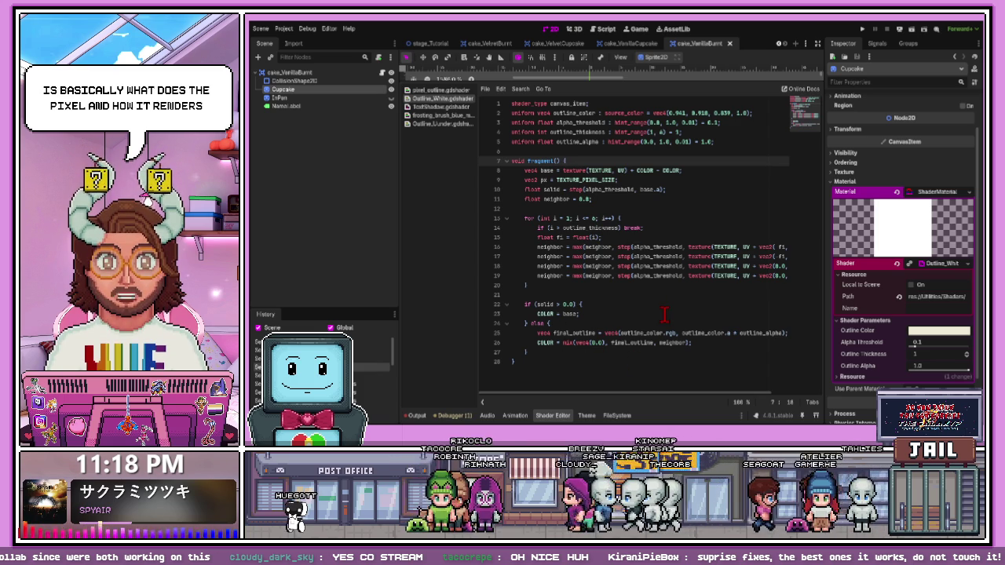
left_click(618, 276)
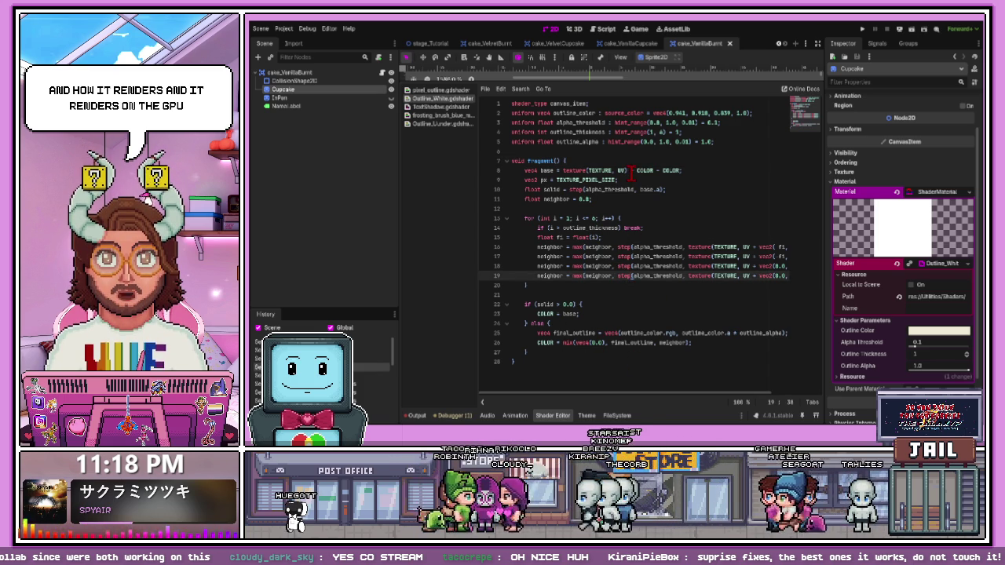
left_click_drag(629, 171, 681, 171)
key("BackSpace")
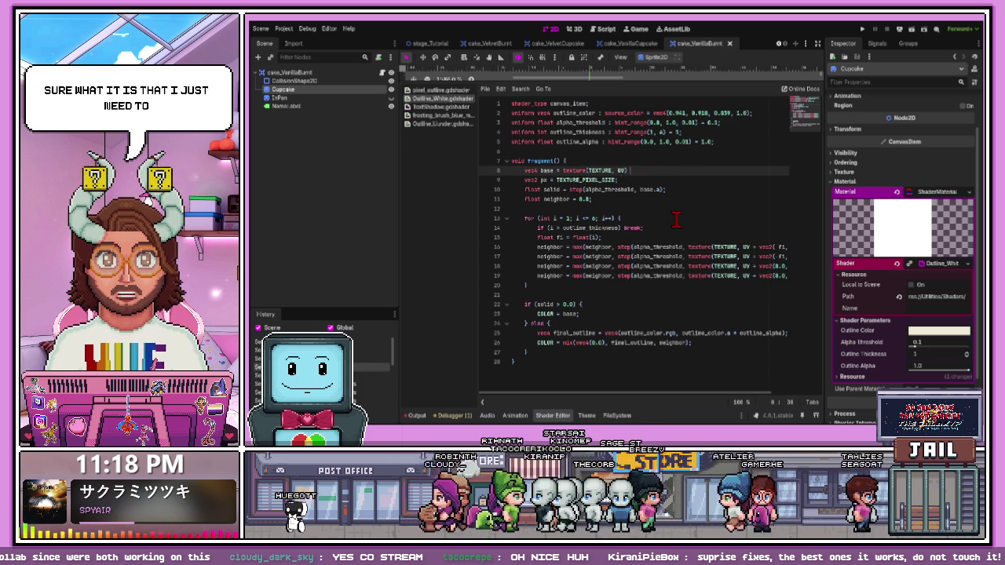
Retype + COLOR - COLOR at the end of line 8
left_click(676, 248)
left_click(637, 170)
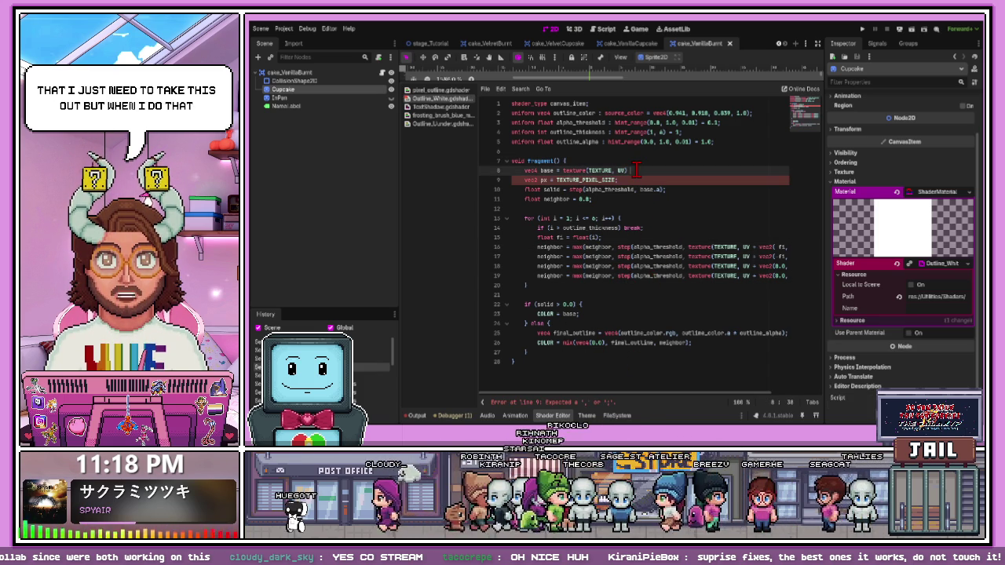
type(";")
left_click(630, 228)
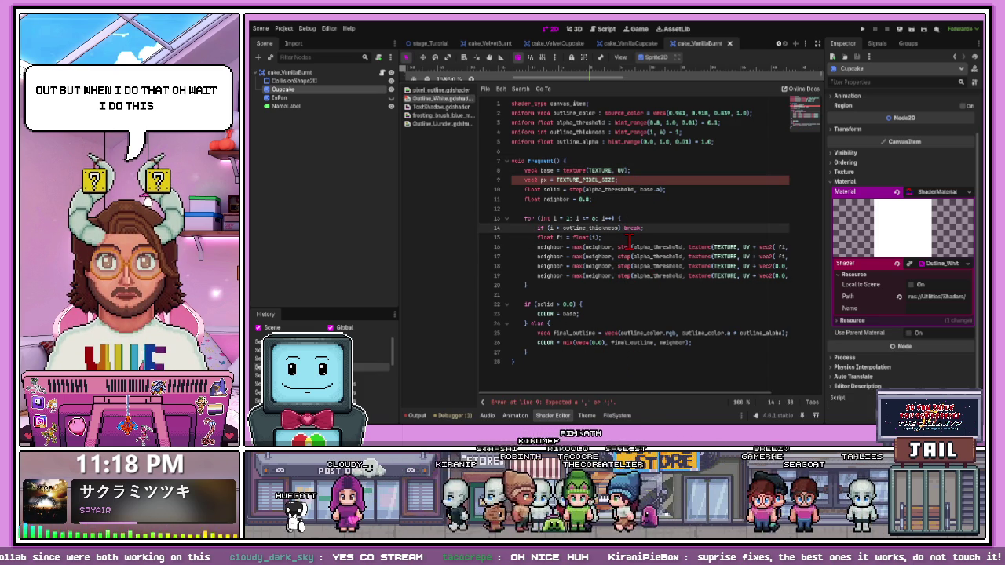
left_click(657, 171)
type("+ COLOR - COLOR")
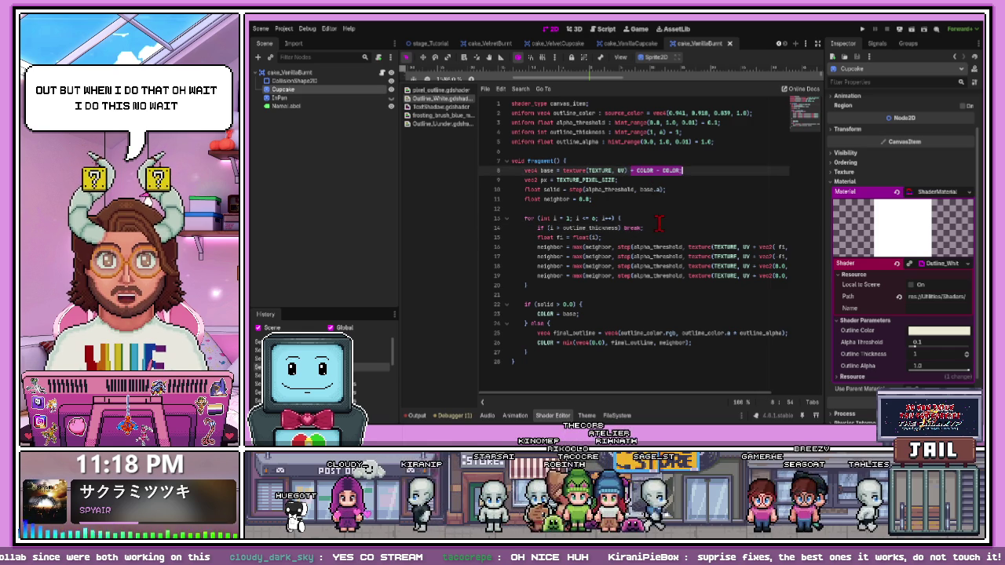
Delete + COLOR - COLOR from line 8 again, save the scene, and lower the split
left_click(659, 227)
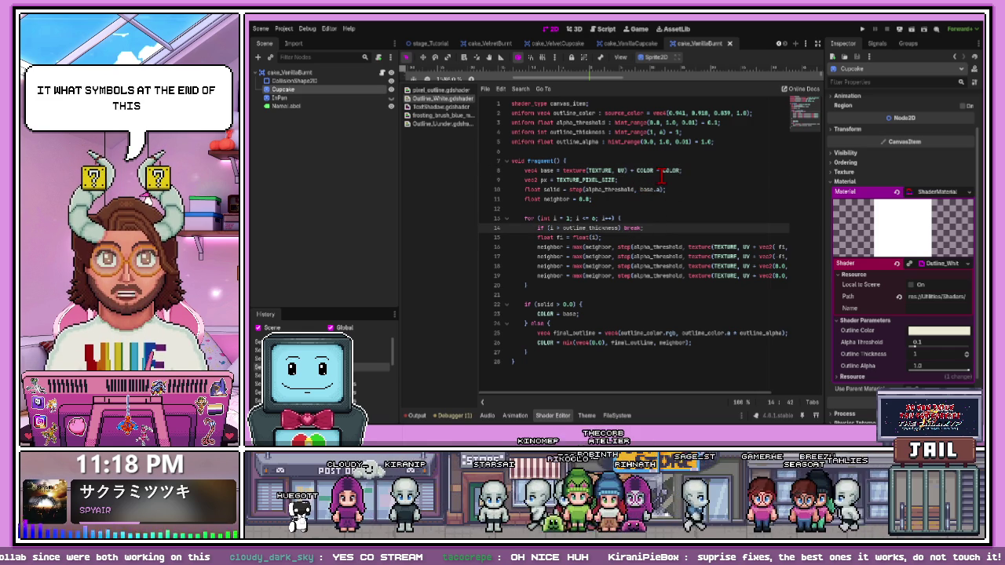
left_click_drag(629, 171, 681, 171)
key("BackSpace")
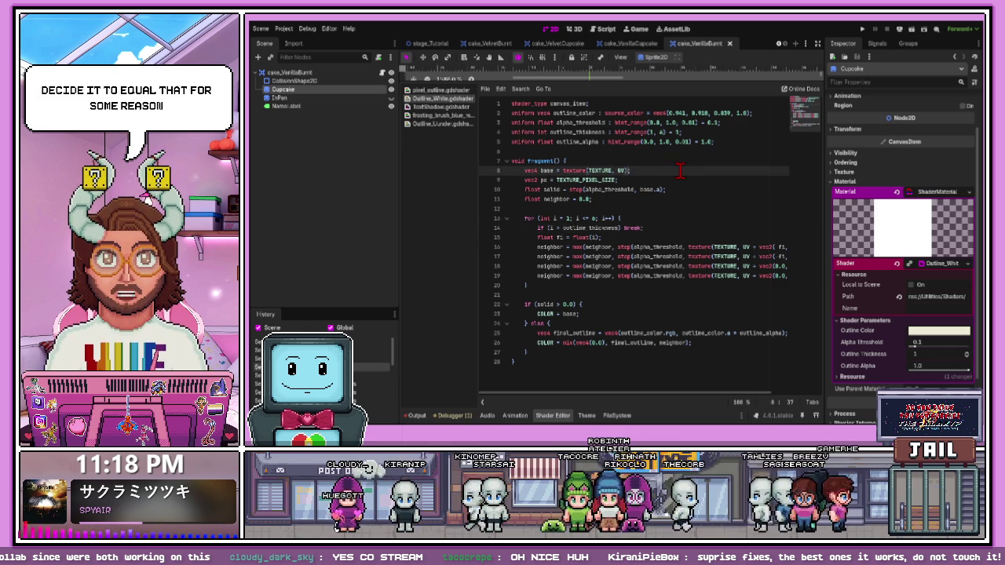
left_click(658, 207)
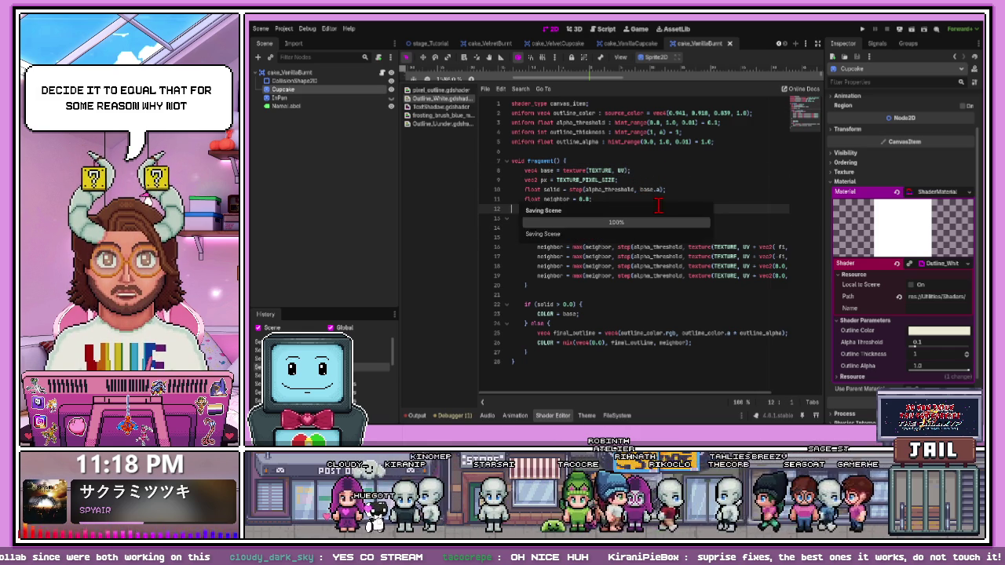
key("Left")
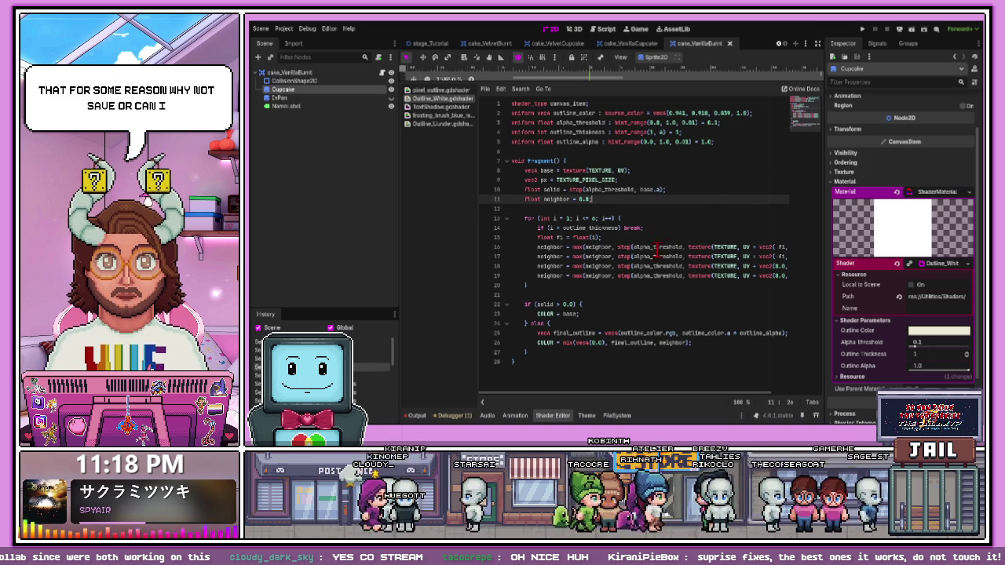
left_click_drag(644, 80, 640, 226)
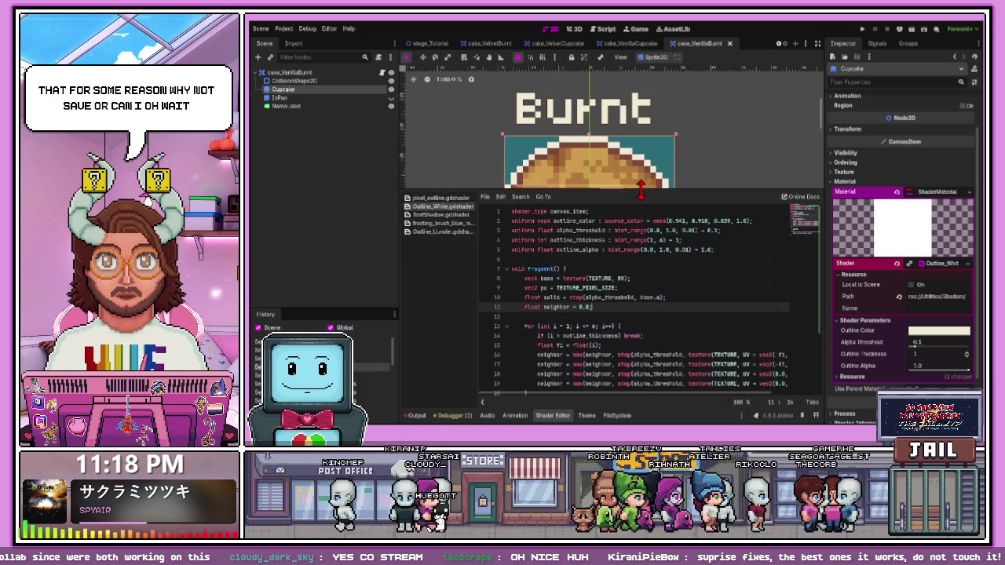
Hide the shader code panel and open the cake_VanillaBurnt.gd script
scroll(635, 227, "down", 3)
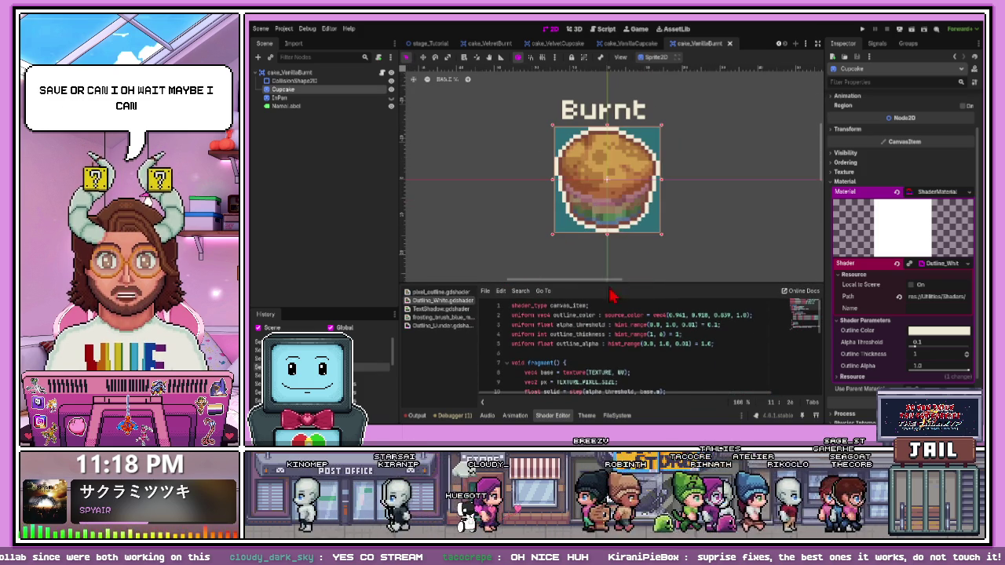
mouse_move(608, 283)
left_mouse_down()
mouse_move(612, 142)
mouse_move(611, 213)
left_mouse_up()
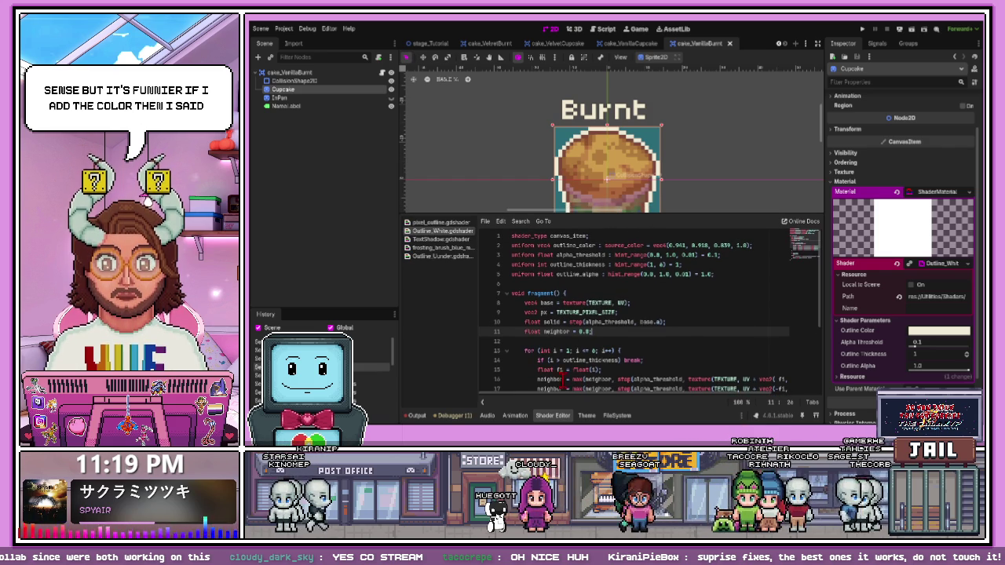
left_click(553, 416)
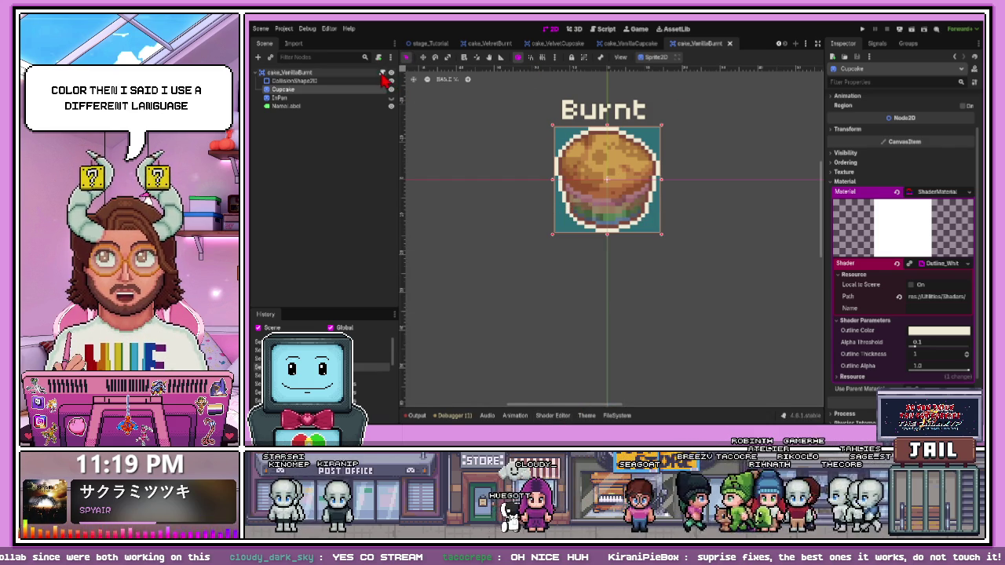
left_click(382, 72)
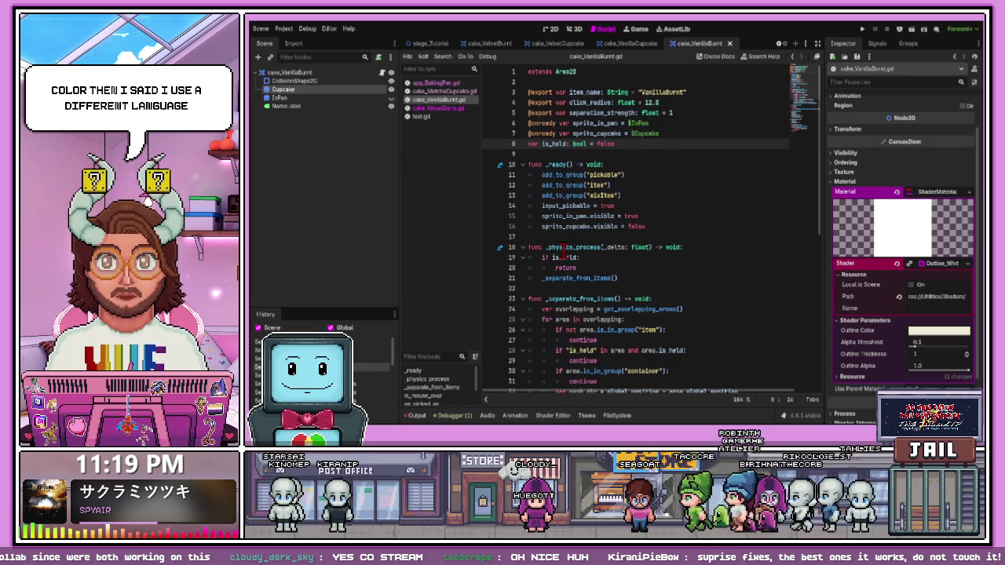
Review is_mouse_over in cake_VanillaBurnt.gd, then select test.gd's is_mouse_over function
scroll(550, 173, "down", 9)
scroll(546, 174, "up", 9)
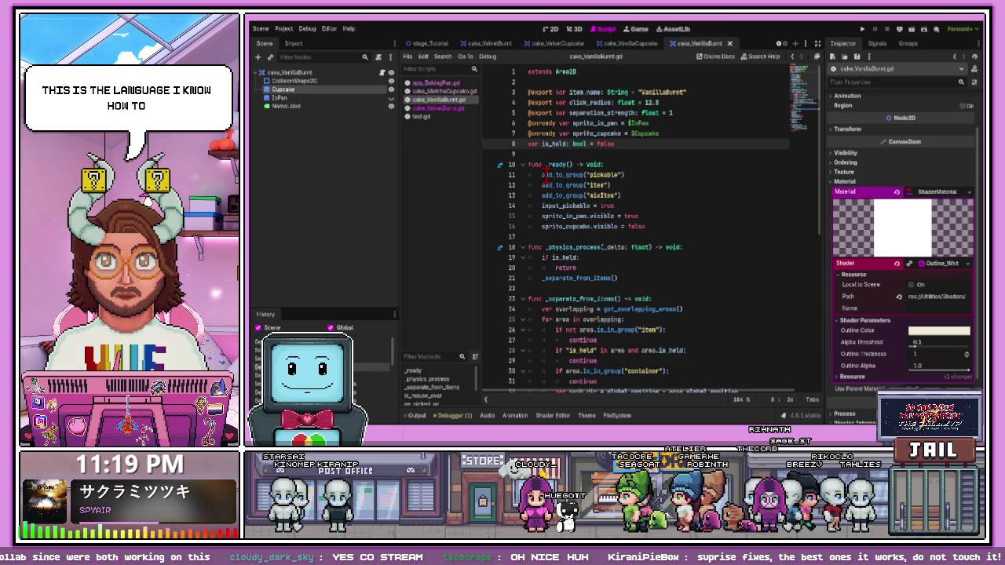
key("Up")
key("Up")
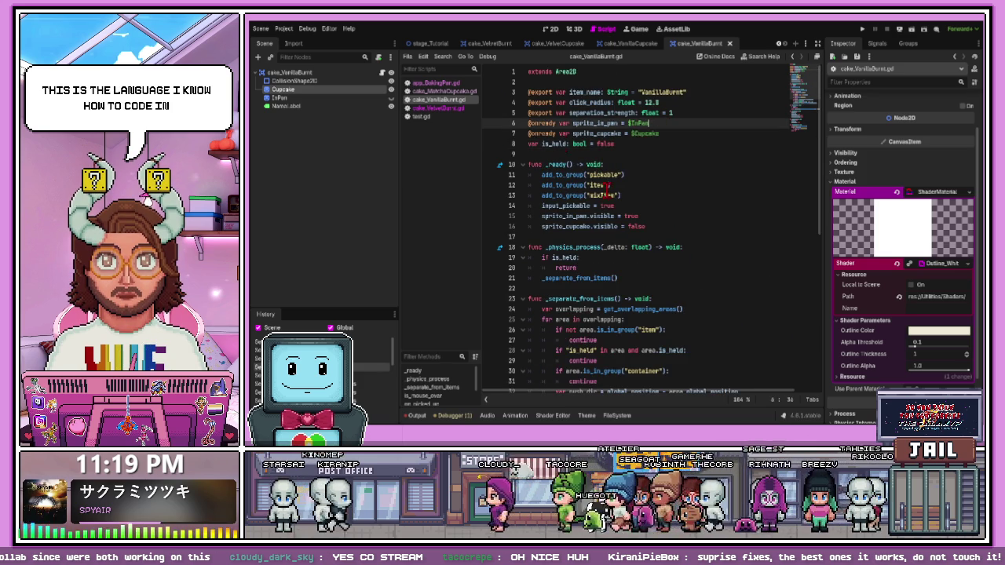
scroll(605, 189, "down", 10)
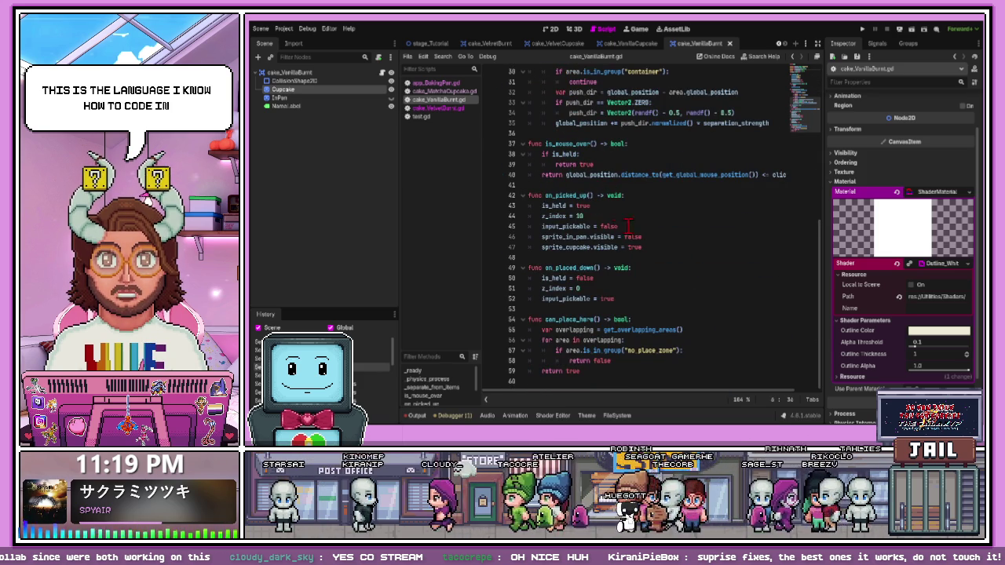
scroll(810, 223, "up", 1)
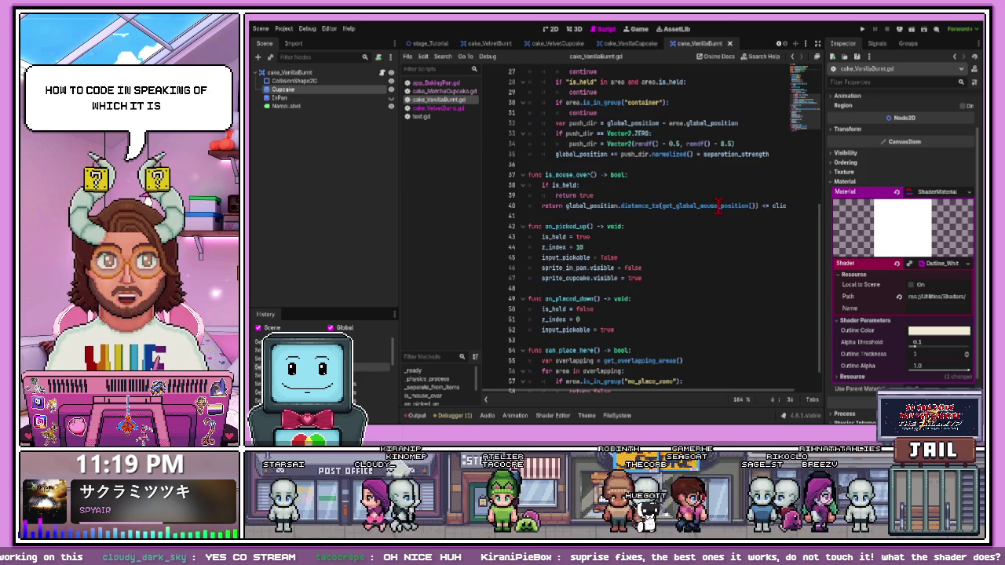
left_click_drag(530, 175, 788, 208)
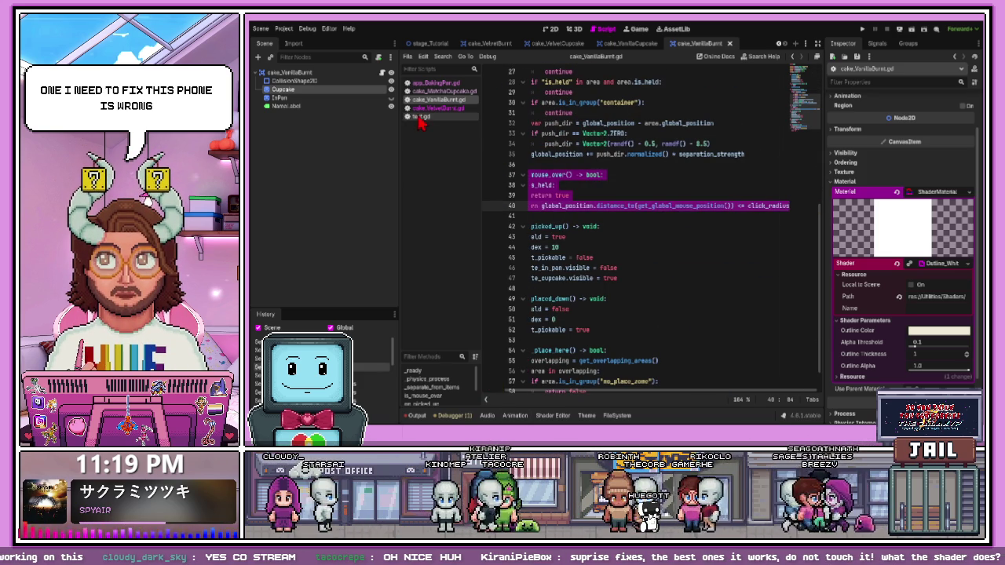
left_click(422, 116)
mouse_move(585, 237)
left_mouse_down()
mouse_move(535, 106)
mouse_move(522, 116)
left_mouse_up()
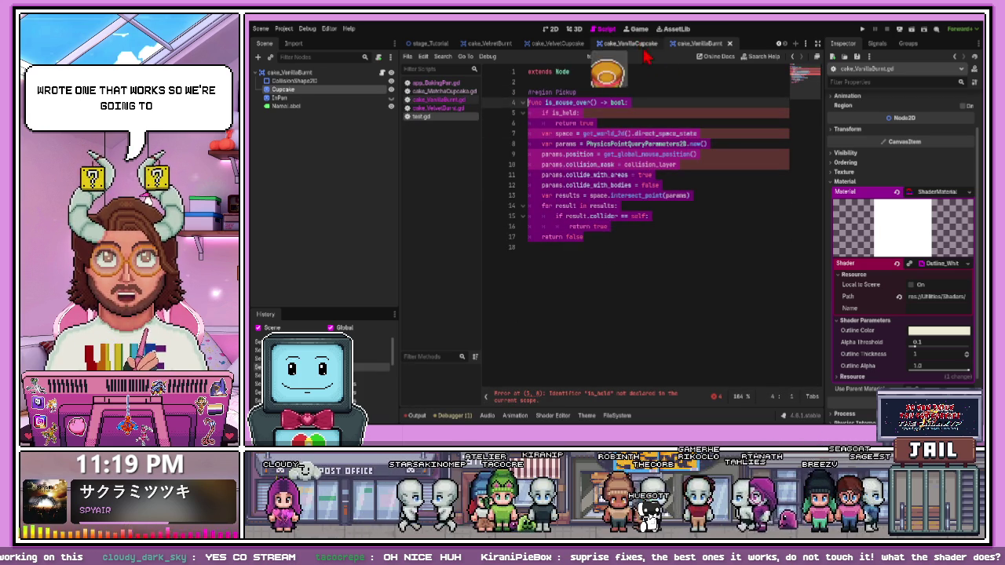
Review the point-query is_mouse_over function in cake_VanillaCupcake.gd
left_click(628, 43)
left_click(383, 73)
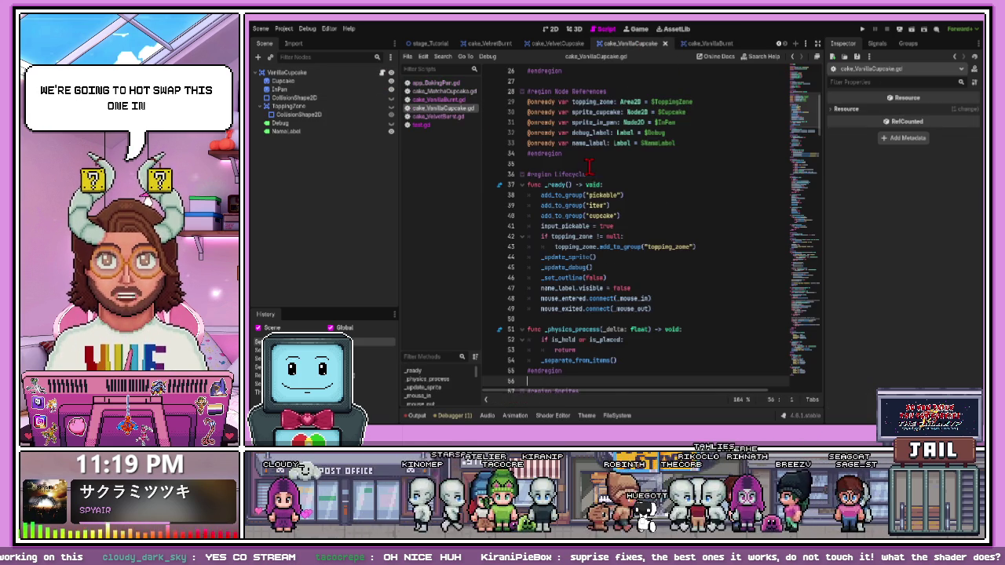
scroll(597, 191, "down", 10)
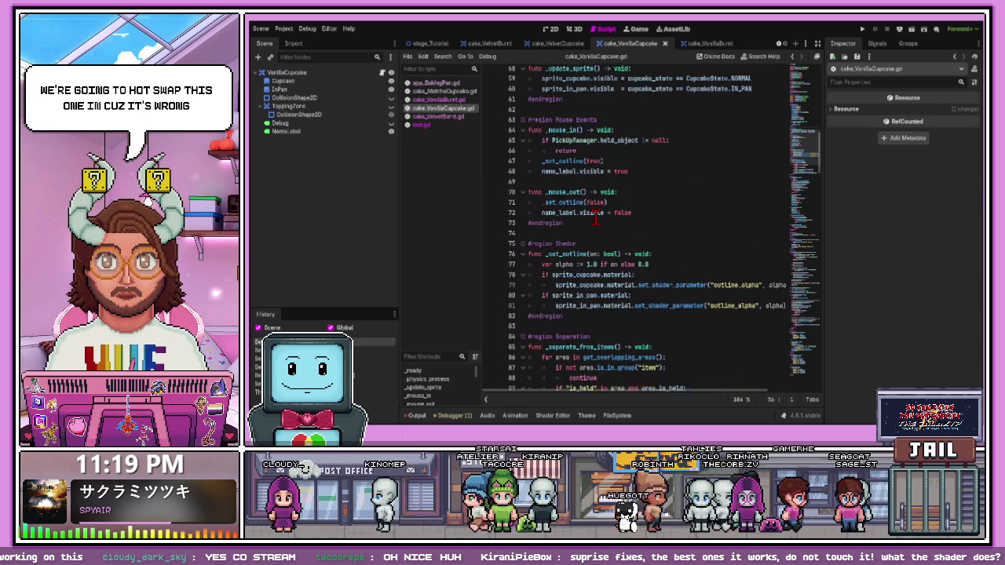
scroll(596, 219, "down", 2)
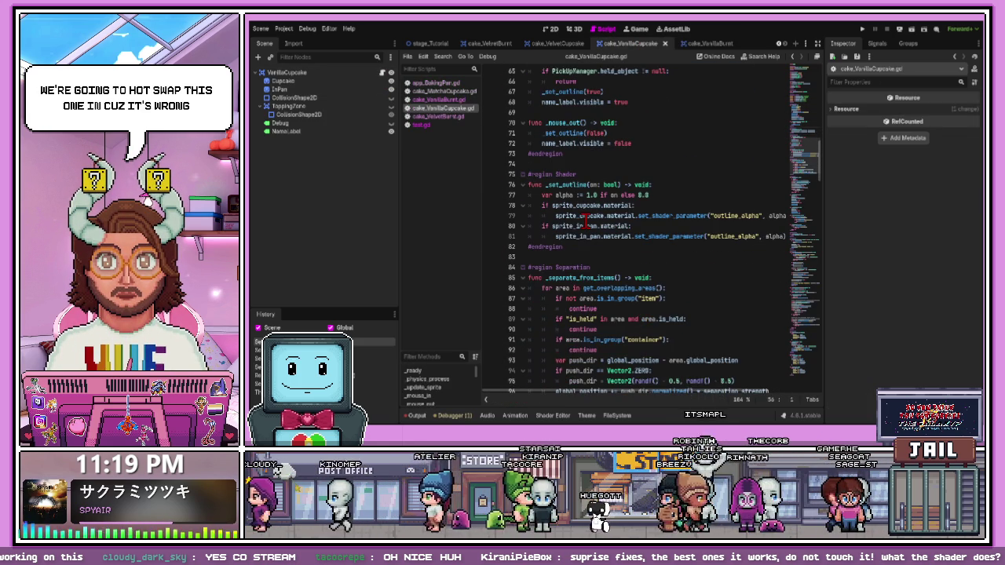
Paste the point-query is_mouse_over over cake_VanillaBurnt.gd's version, then close the VanillaBurnt scene
left_click(697, 44)
left_click(383, 72)
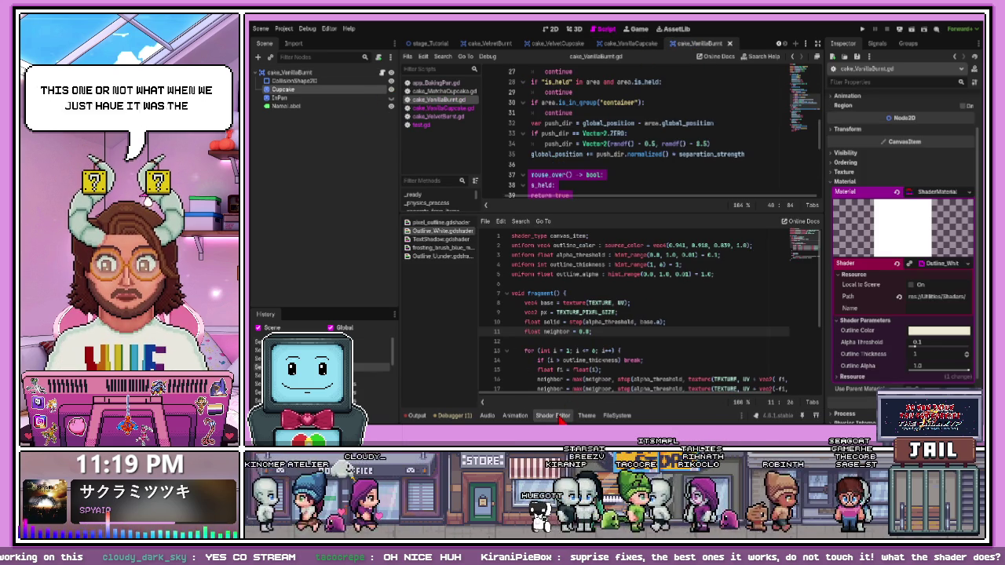
left_click(558, 417)
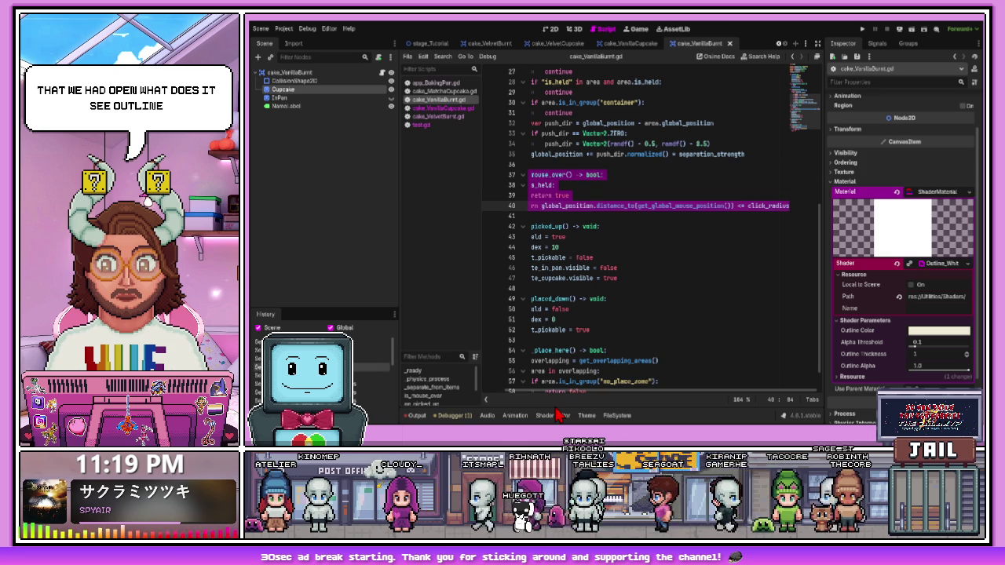
key("ctrl+y")
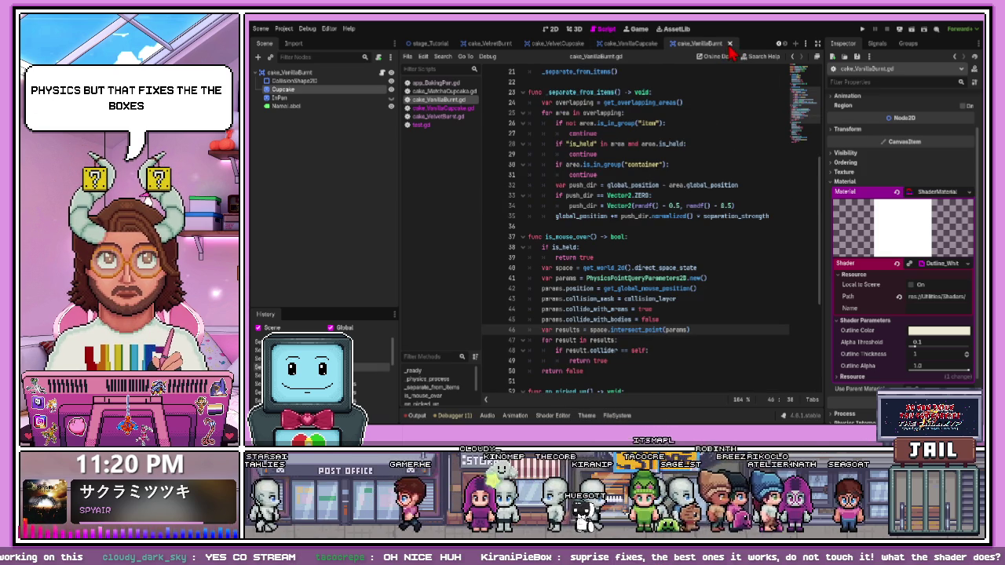
left_click(730, 43)
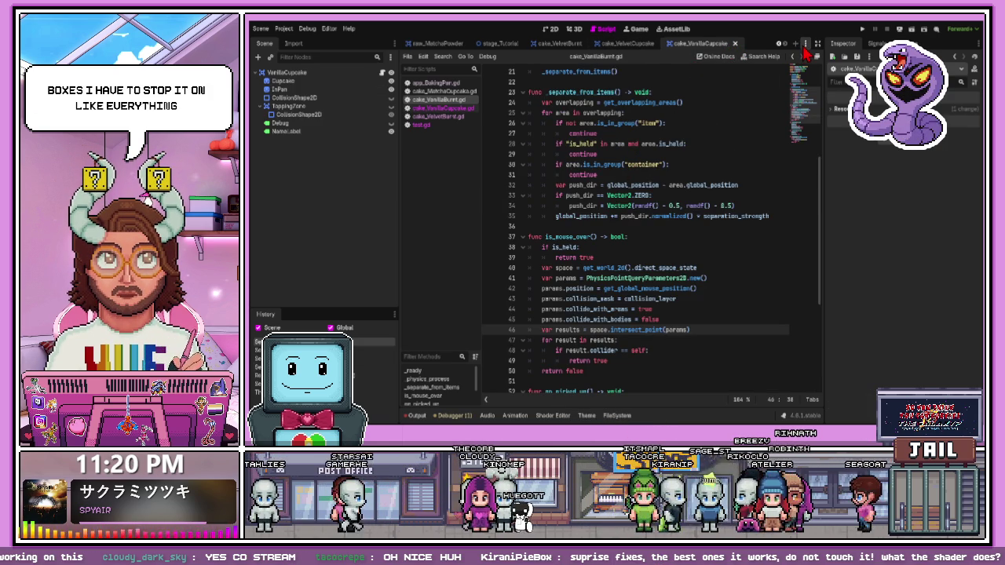
left_click(622, 44)
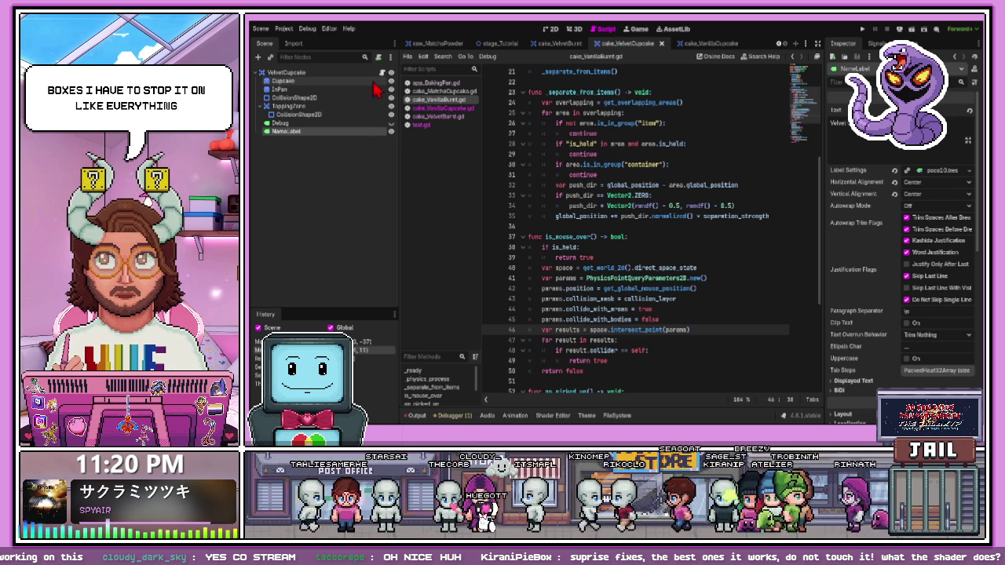
Show the cake_VelvetCupcake scene in the 2D view
left_click(552, 29)
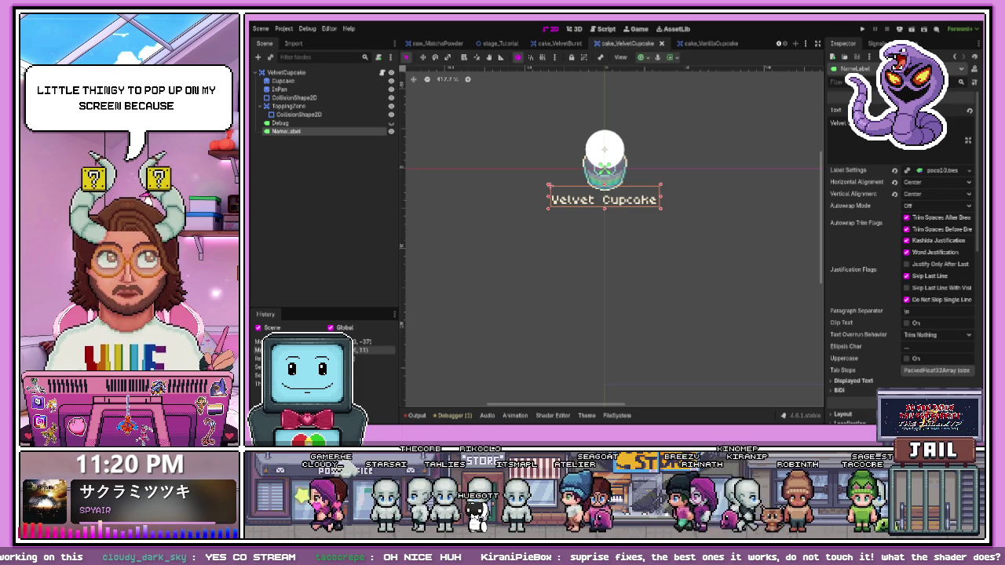
key("alt+Tab")
key("alt+Tab")
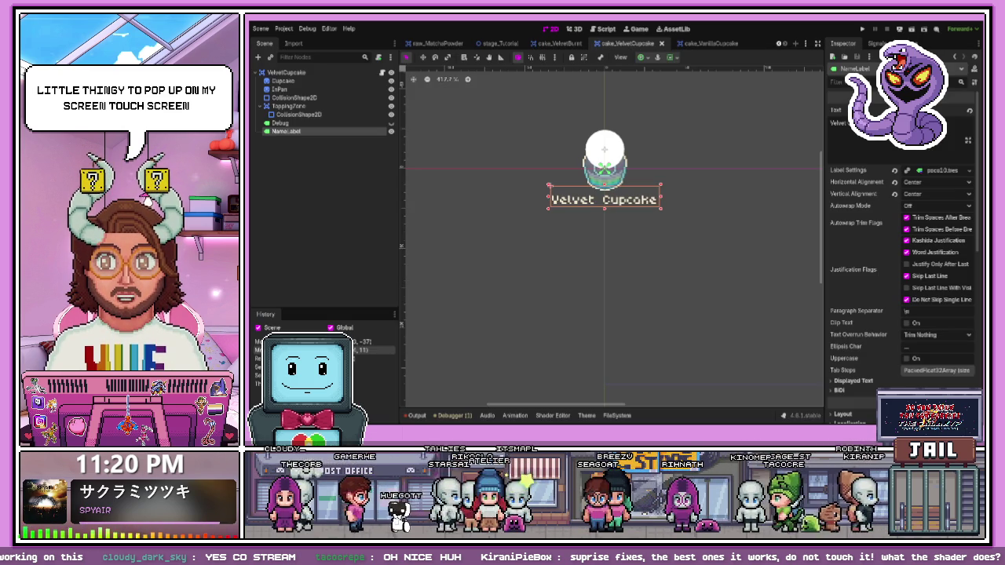
left_click(634, 177)
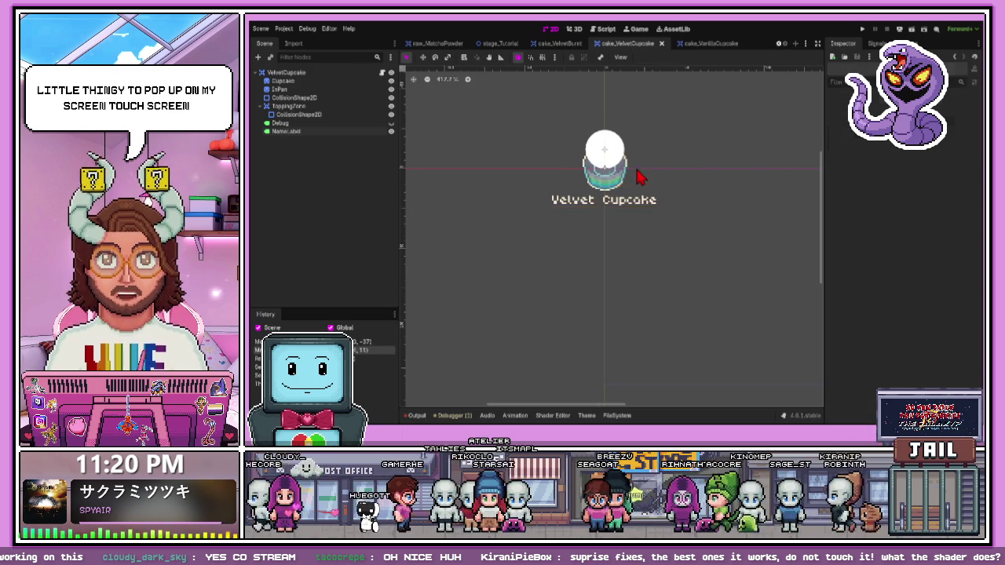
scroll(611, 174, "up", 5)
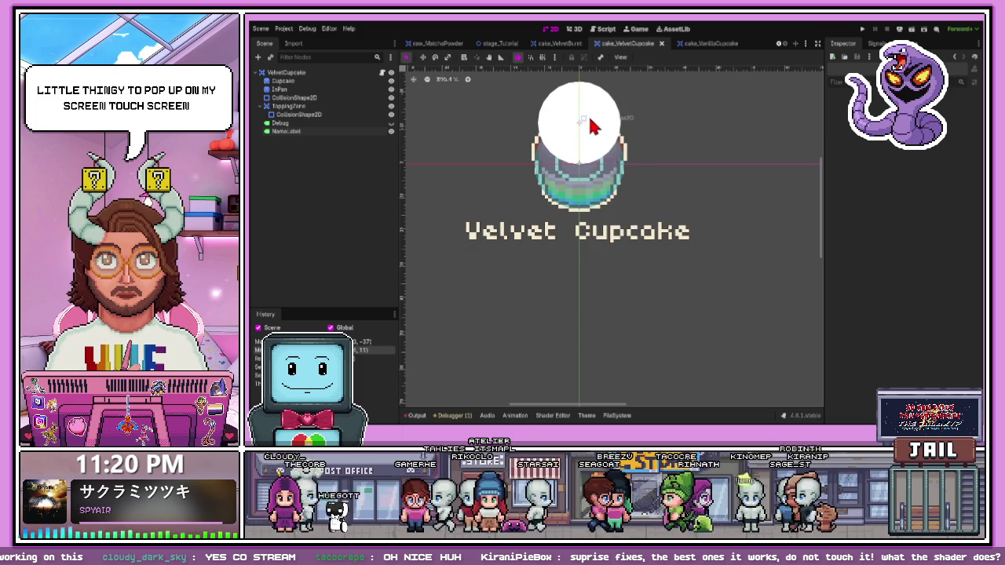
Clear the ToppingZone CollisionShape2D's Material back to empty and save the scene
left_click(570, 140)
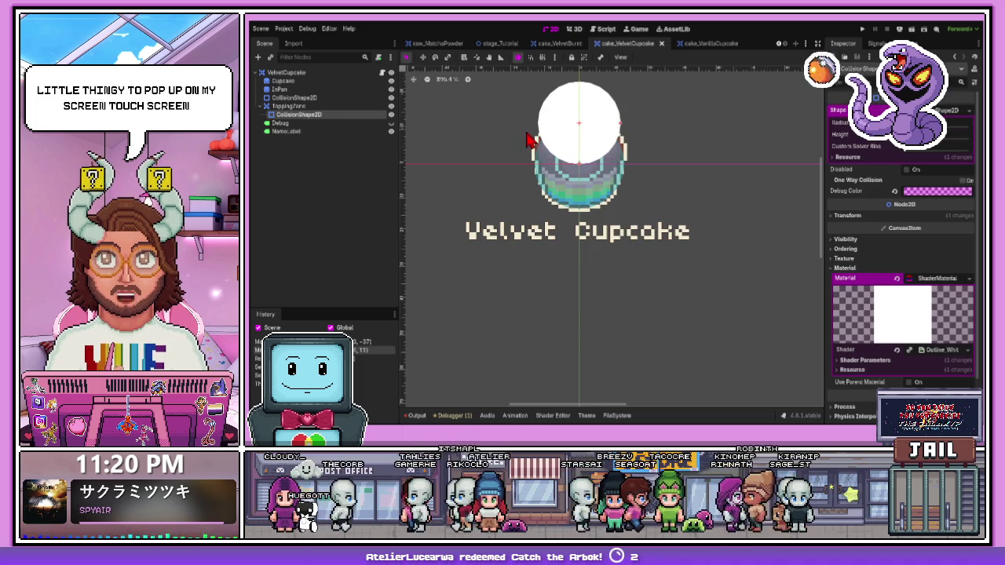
left_click(897, 278)
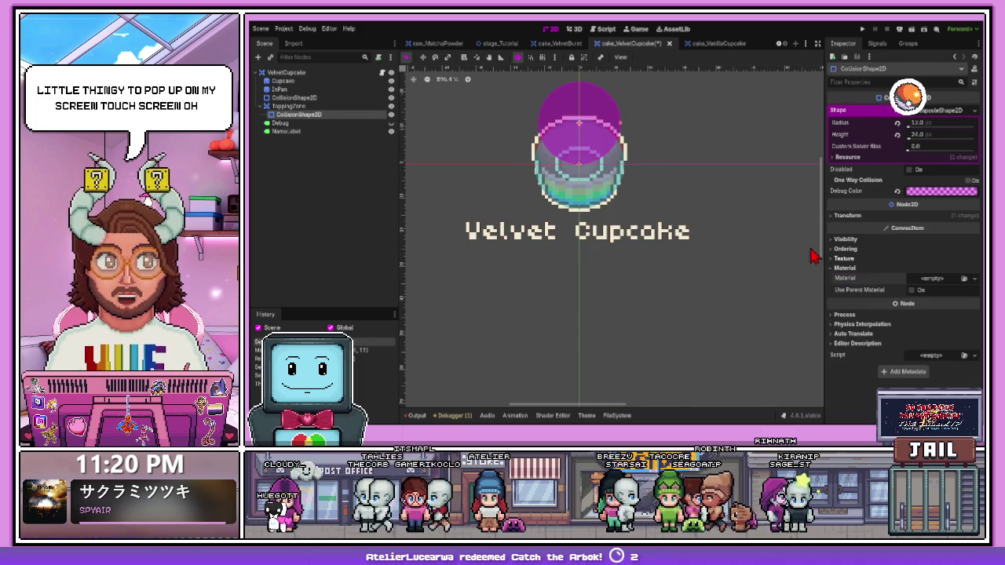
left_click(665, 165)
key("ctrl+s")
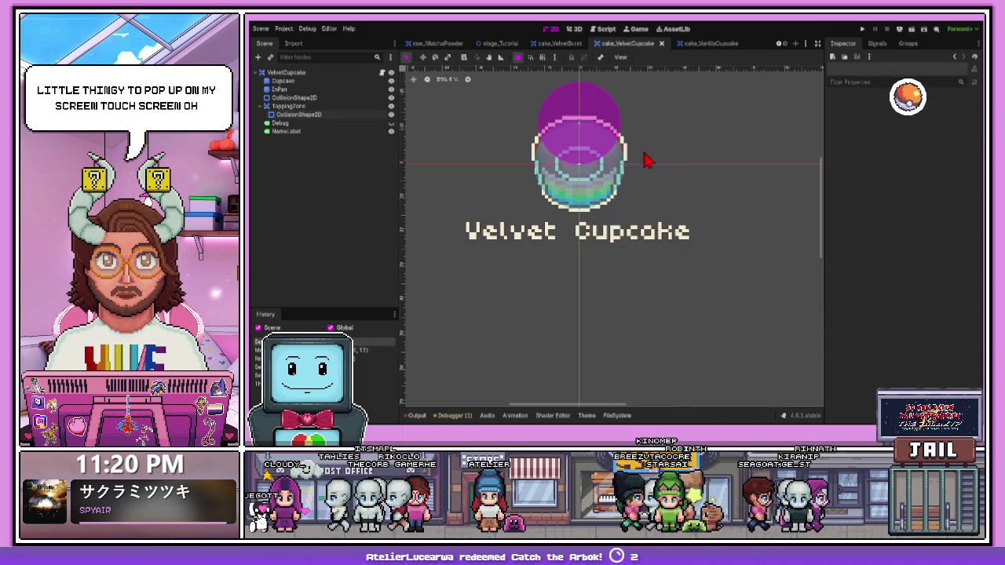
scroll(571, 121, "down", 2)
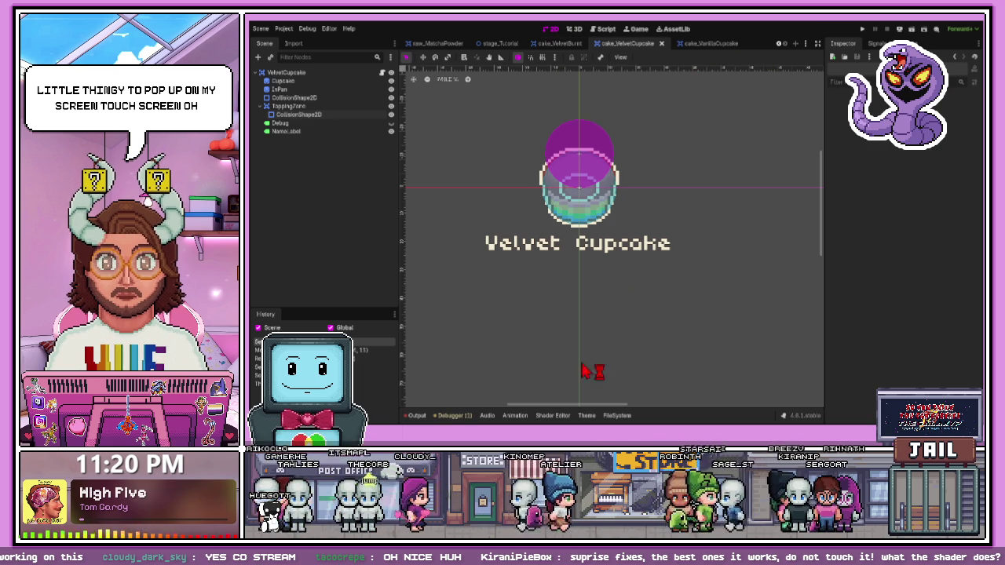
left_click(617, 416)
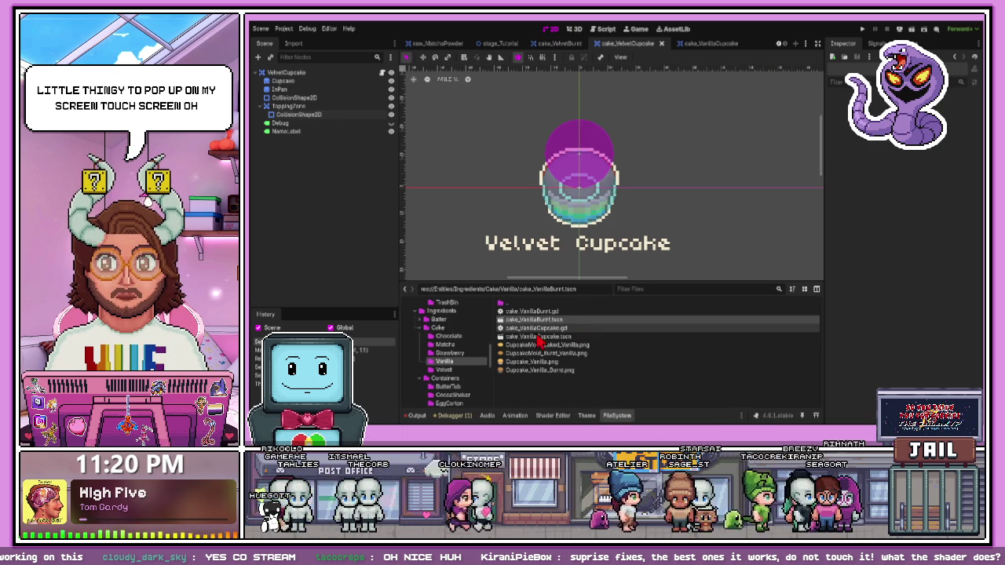
Reopen cake_VanillaBurnt and browse to the Ingredients/Cake/Strawberry folder in FileSystem
left_click(532, 337)
double_click(533, 319)
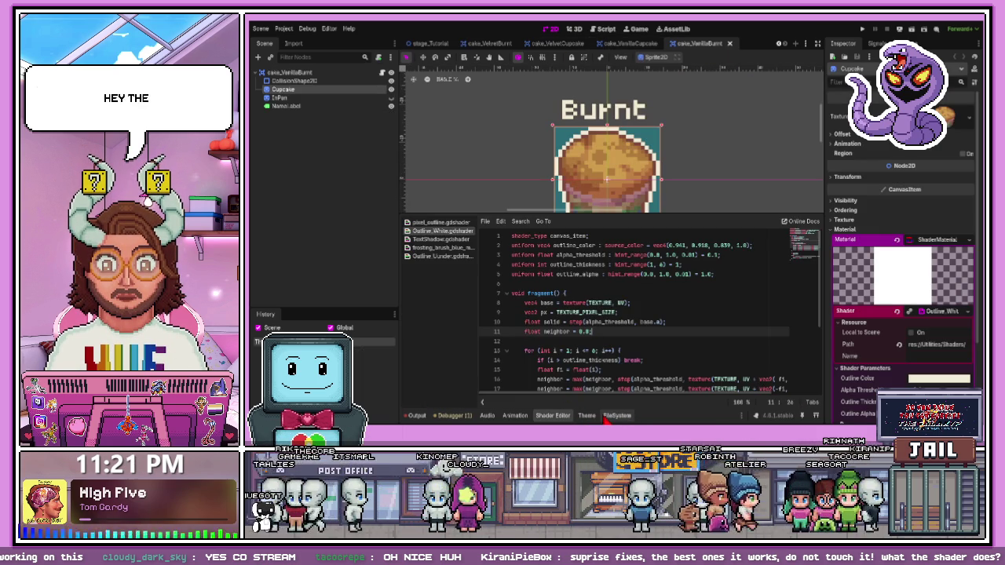
left_click(558, 418)
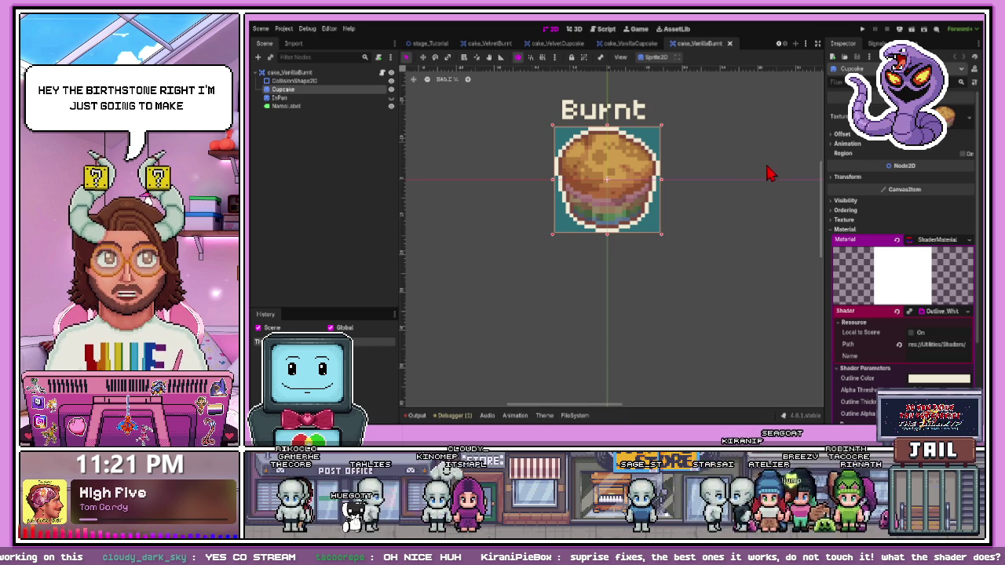
left_click(574, 416)
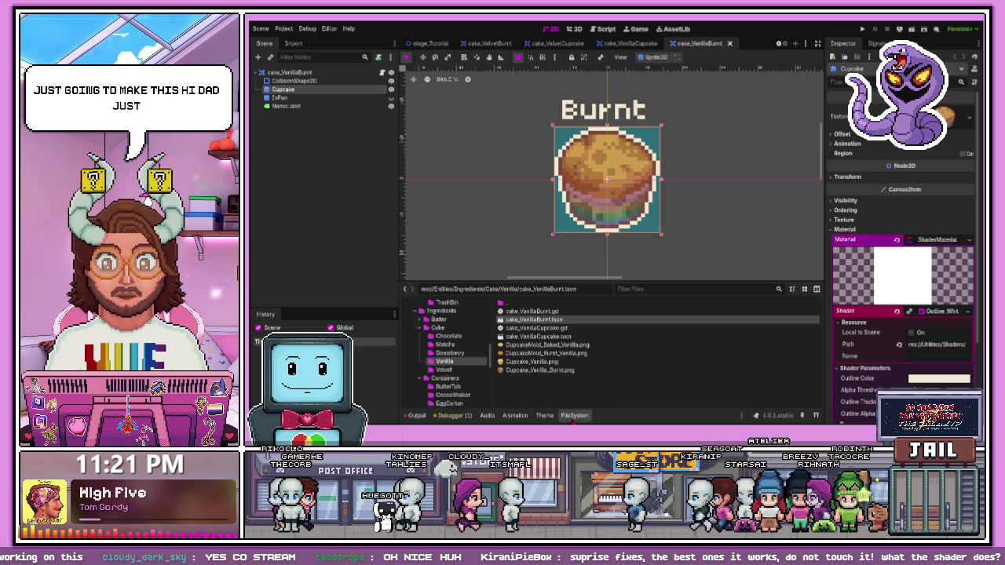
left_click(469, 355)
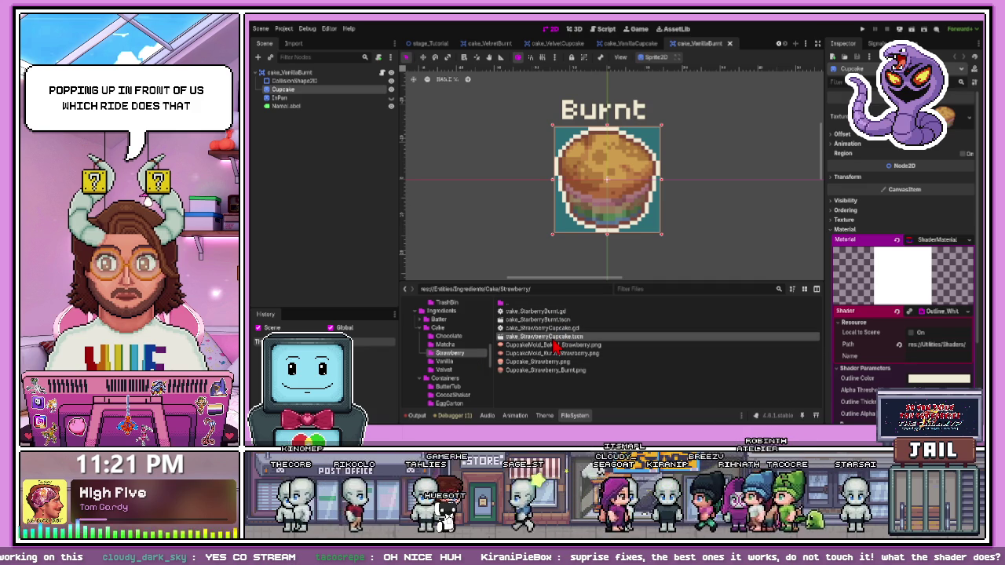
Open cake_StrawberryCupcake.tscn and paste the ShaderMaterial into the Cupcake sprite's Material slot
double_click(554, 340)
scroll(490, 152, "up", 5)
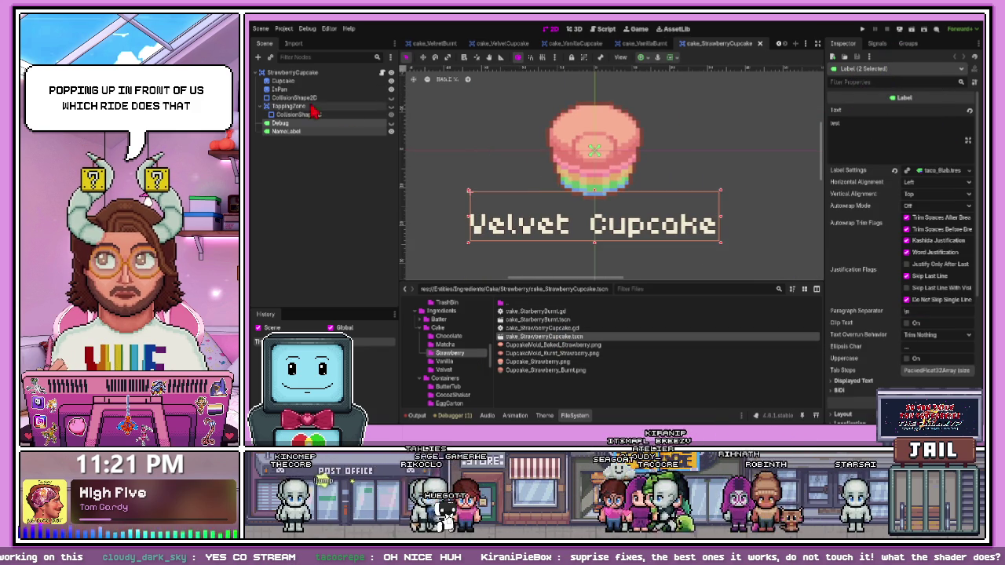
left_click(306, 80)
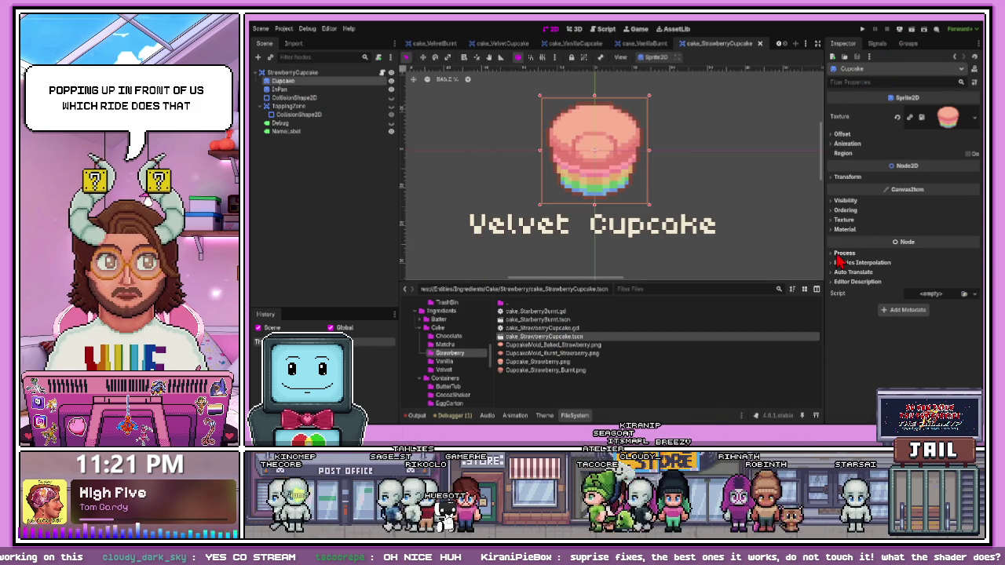
left_click(845, 229)
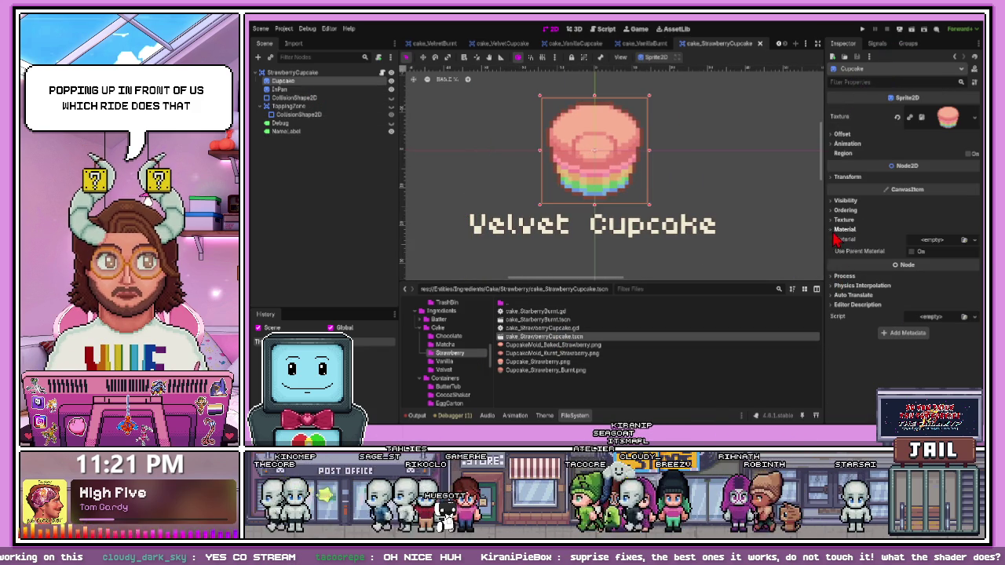
key("ctrl+z")
left_click(915, 256)
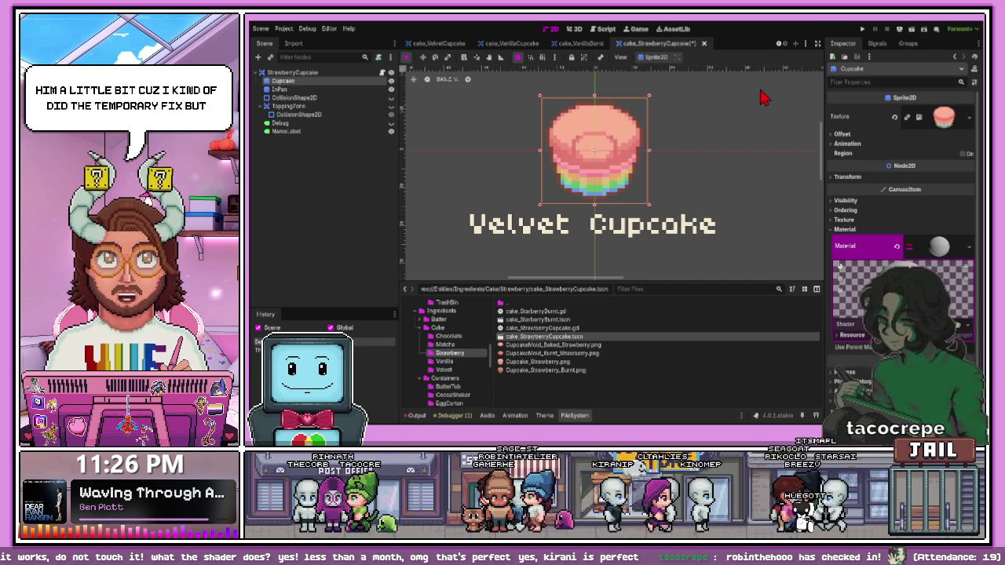
Run the project, grab the Frosting Tool and place a Velvet Cupcake on the board
left_click(863, 29)
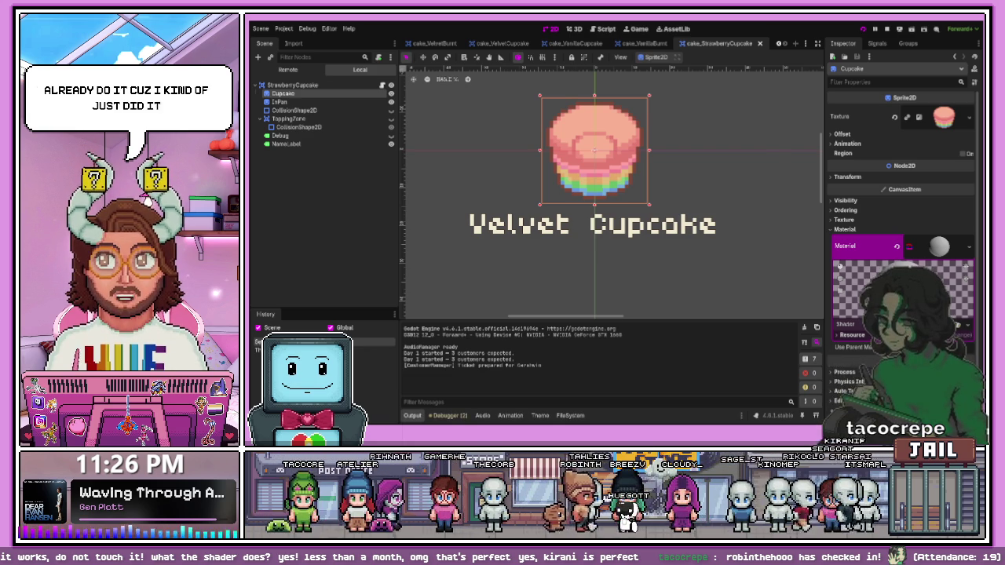
key("Left")
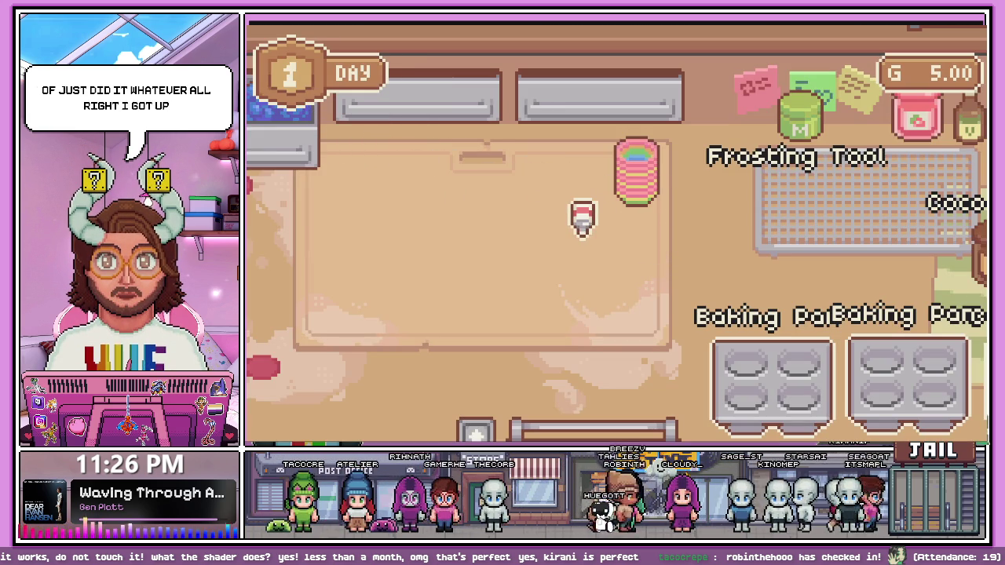
key("Up")
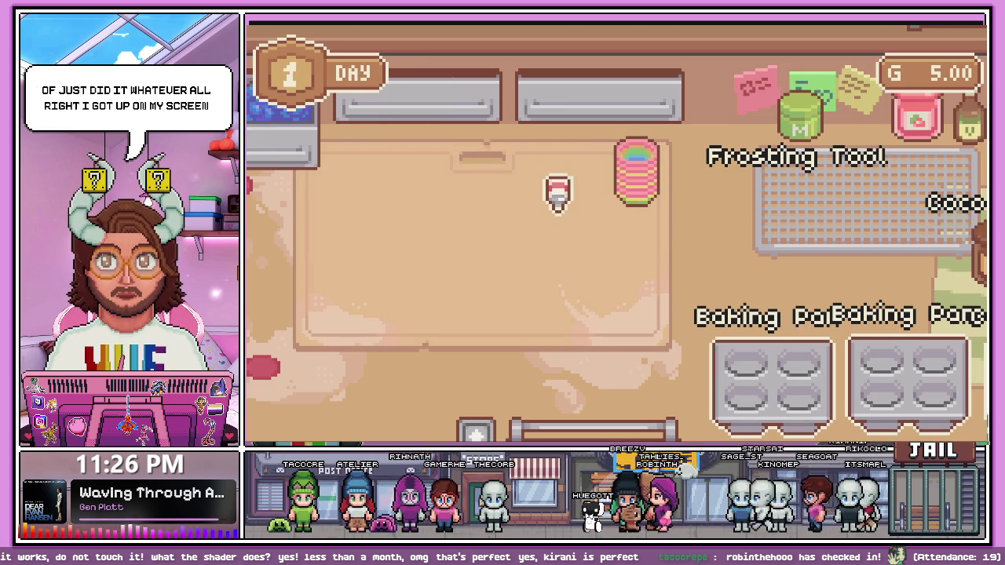
left_click(679, 275)
left_click_drag(267, 369, 495, 235)
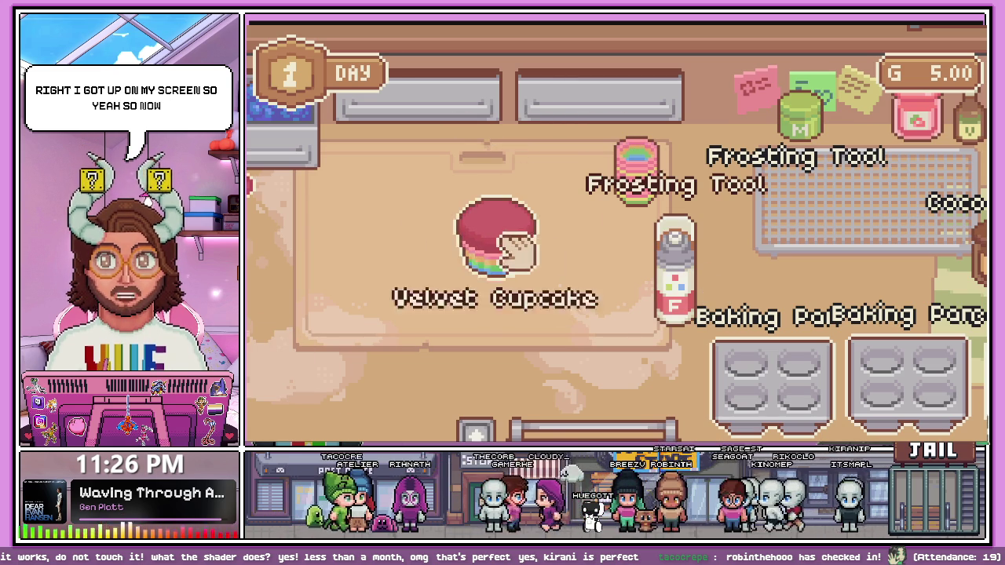
right_click(677, 271)
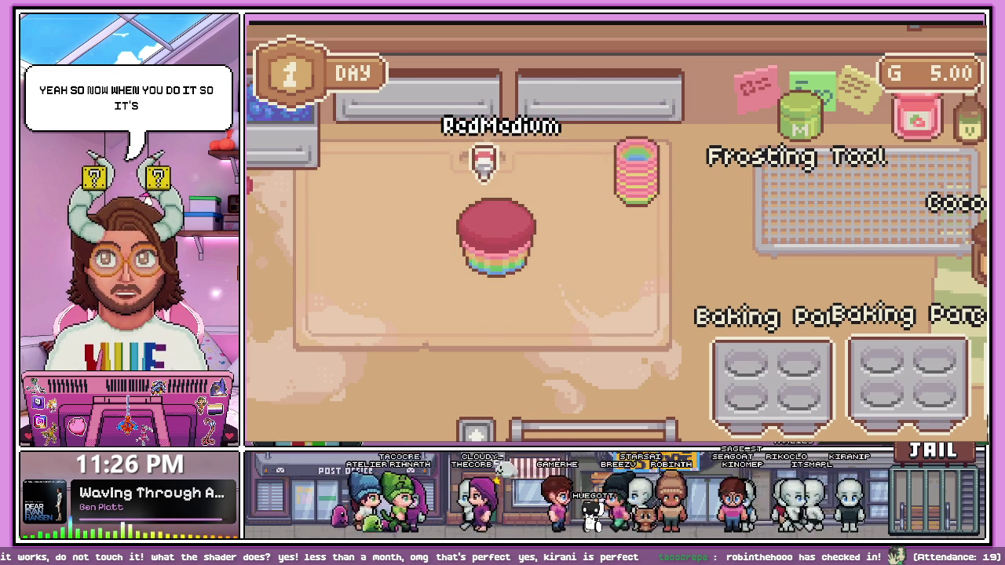
Cycle through frosting colours and spread green frosting over the cupcake top
scroll(483, 156, "down", 1)
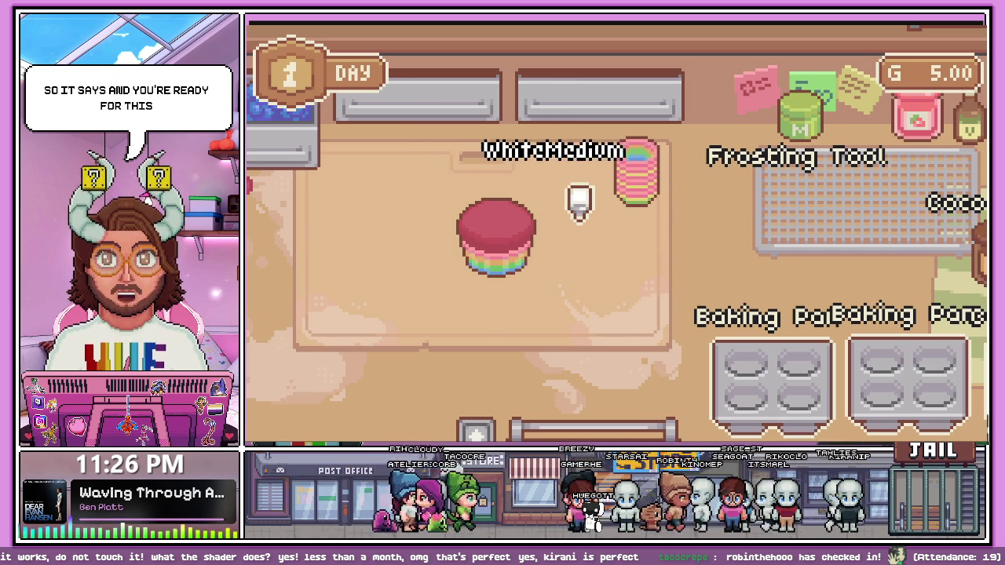
scroll(580, 202, "up", 1)
scroll(579, 204, "down", 1)
scroll(580, 206, "down", 1)
scroll(580, 206, "down", 1)
scroll(580, 206, "down", 1)
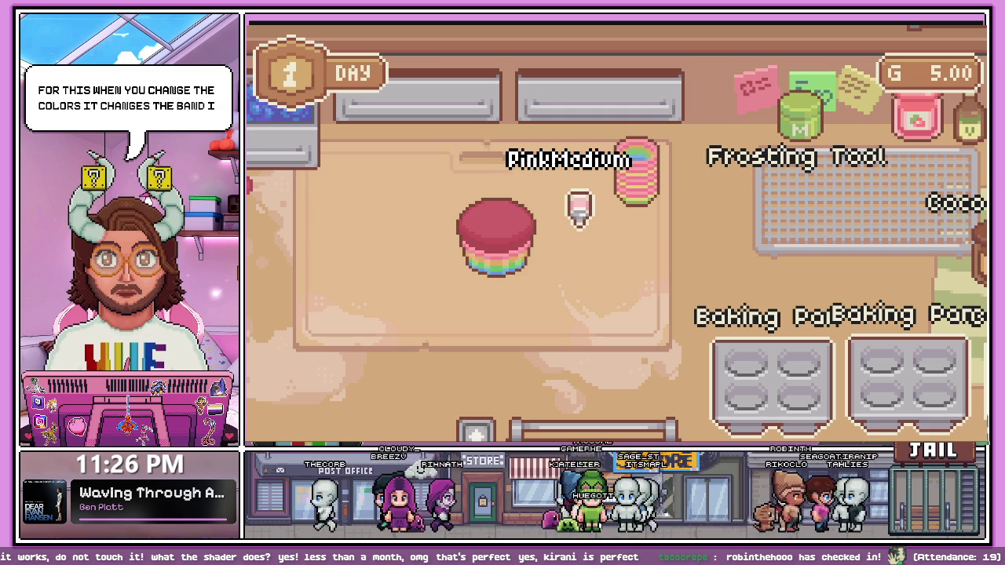
scroll(580, 206, "down", 1)
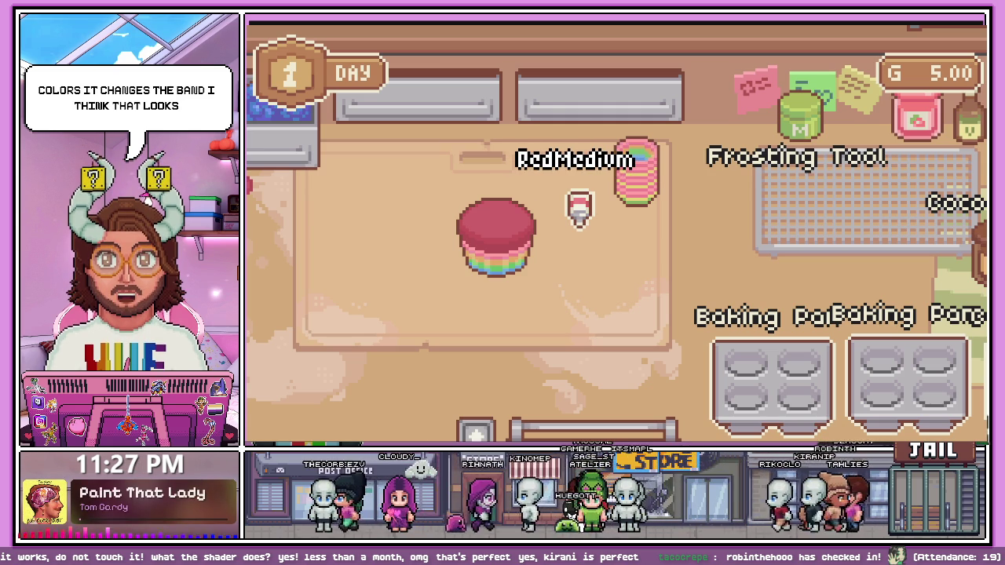
scroll(579, 206, "down", 1)
scroll(579, 206, "down", 1)
scroll(579, 206, "down", 1)
mouse_move(580, 205)
left_mouse_down()
mouse_move(509, 206)
mouse_move(570, 188)
mouse_move(487, 220)
mouse_move(539, 188)
mouse_move(494, 213)
mouse_move(523, 202)
mouse_move(499, 192)
left_mouse_up()
scroll(597, 203, "down", 1)
scroll(567, 203, "down", 1)
scroll(514, 192, "down", 1)
scroll(520, 197, "down", 1)
scroll(500, 193, "down", 1)
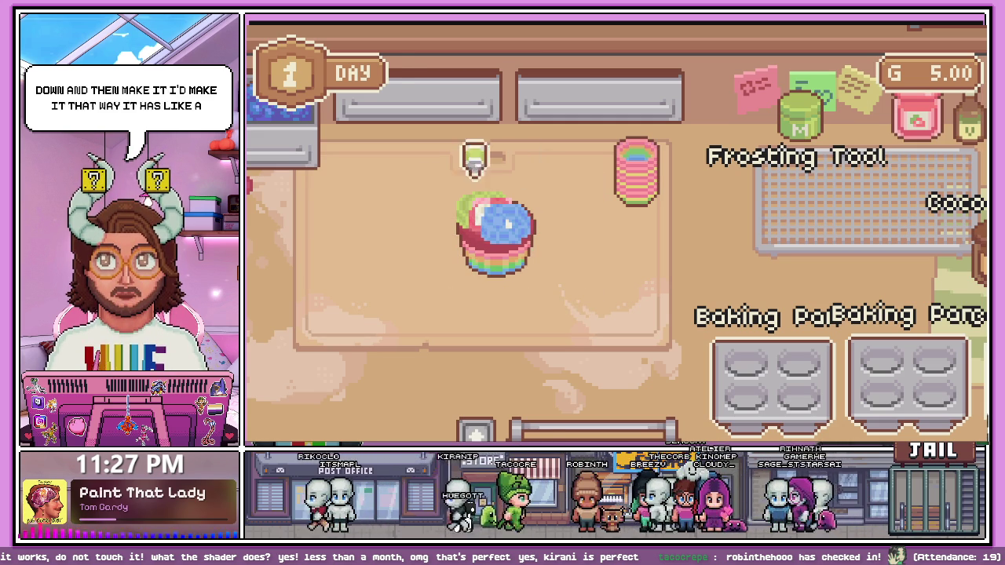
Pipe more green frosting onto the cupcake, set the Frosting Tool on the counter, and close the game
mouse_move(502, 202)
left_mouse_down()
mouse_move(478, 217)
mouse_move(492, 197)
mouse_move(473, 162)
mouse_move(524, 189)
mouse_move(521, 169)
left_mouse_up()
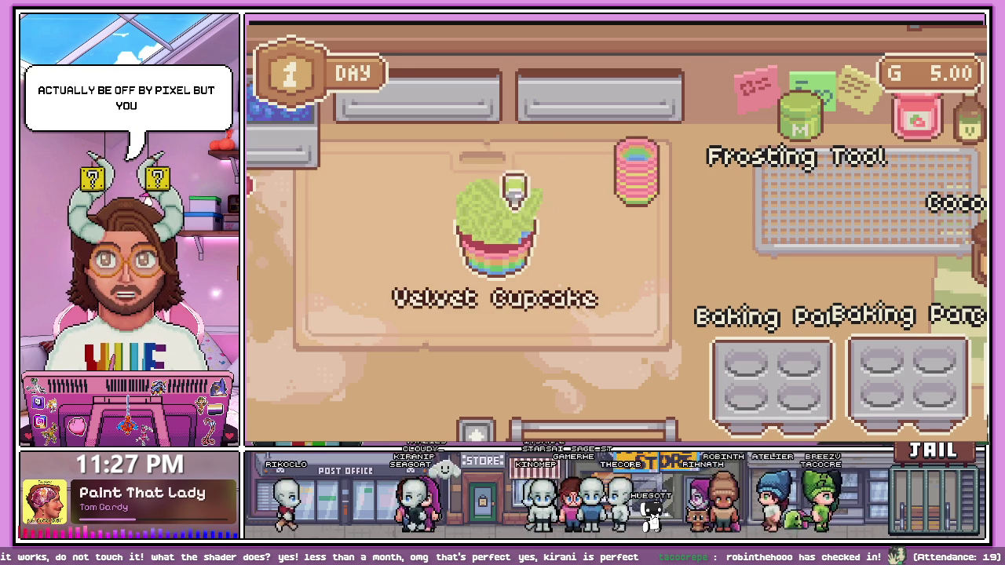
left_click(656, 271)
left_click(660, 278)
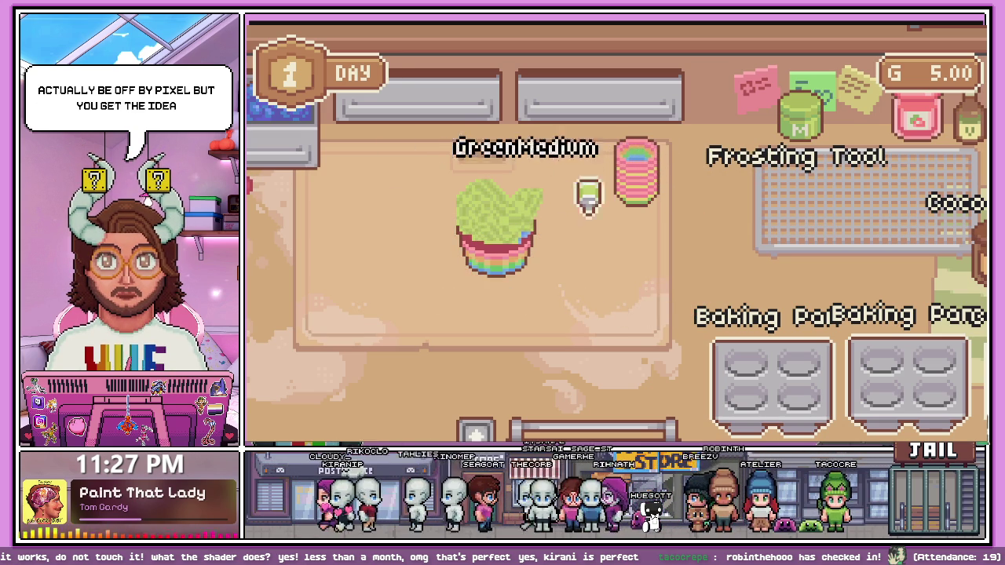
left_click(585, 231)
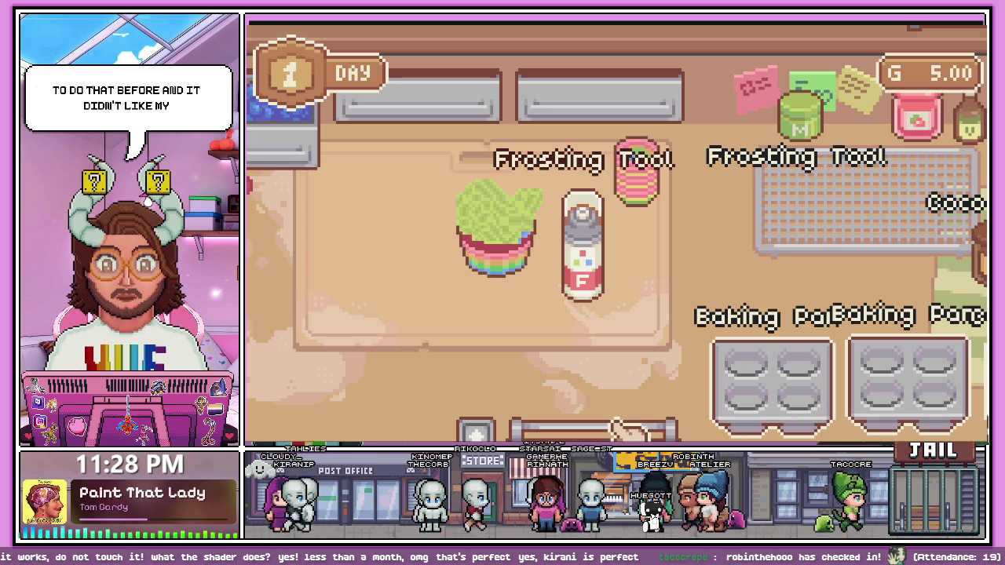
key("alt+F4")
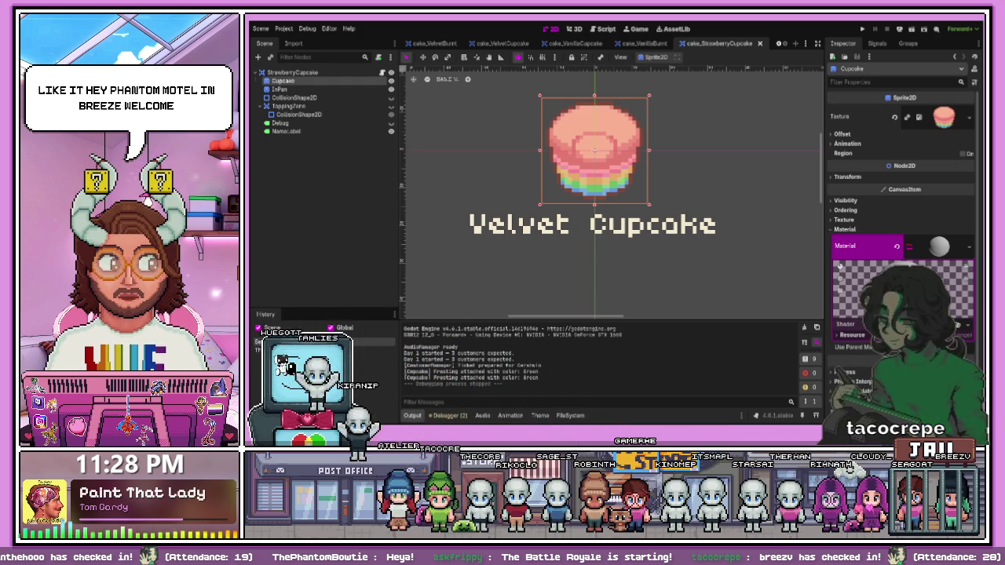
Apply the white outline shader to the strawberry Cupcake sprite, then select the InPan node
scroll(903, 196, "down", 1)
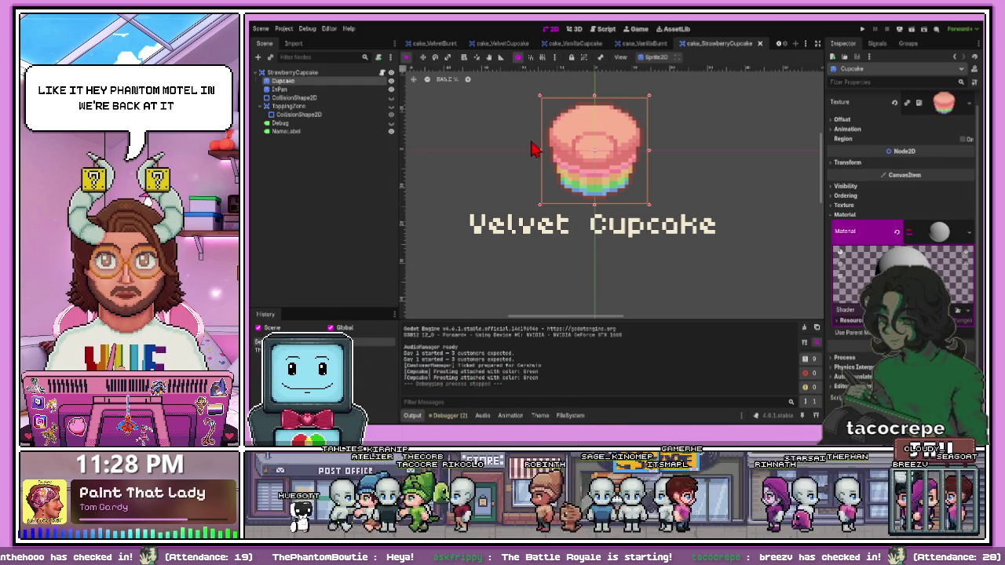
left_click(552, 262)
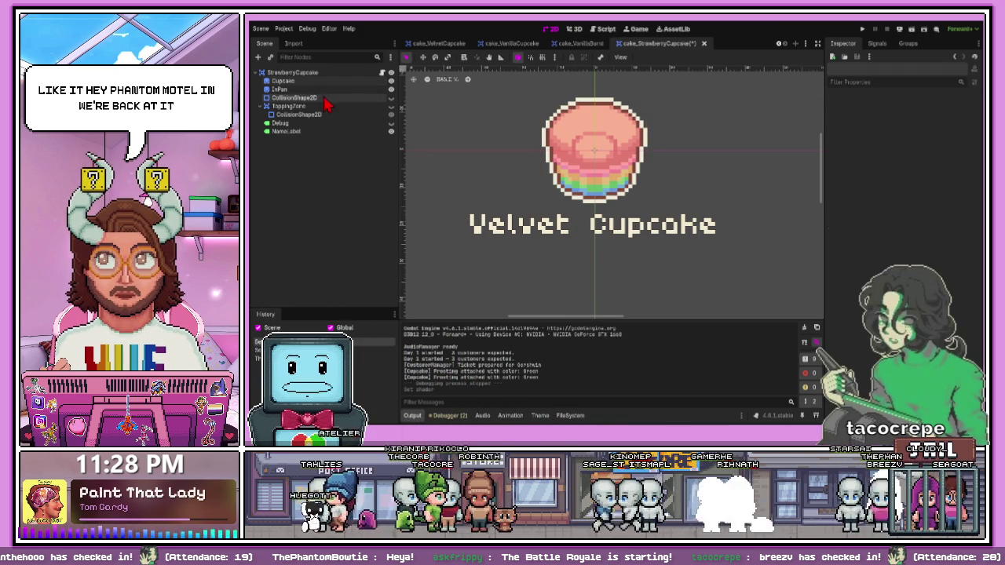
left_click(280, 88)
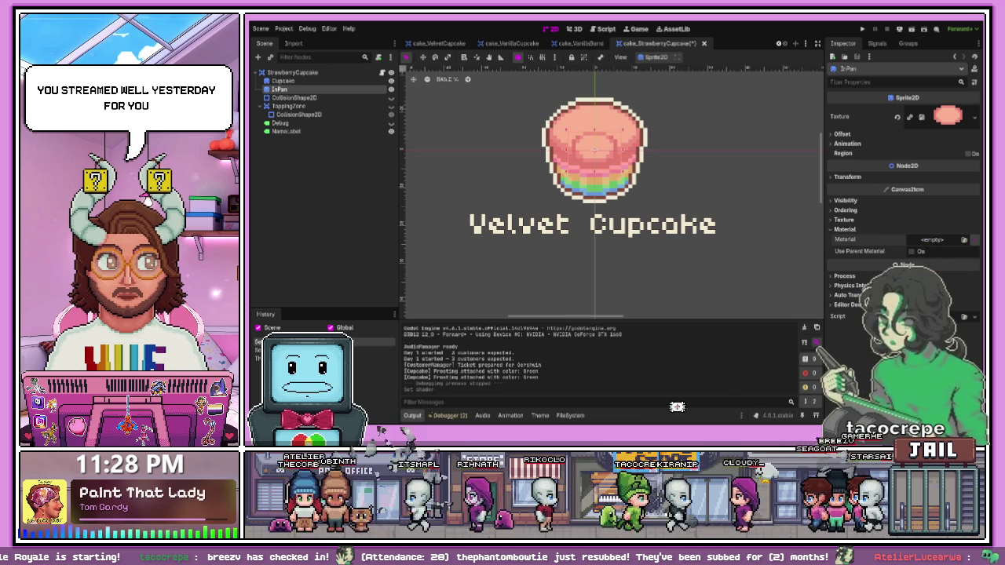
Paste the ShaderMaterial into InPan's Material slot and show the Strawberry folder's files
left_click(933, 239)
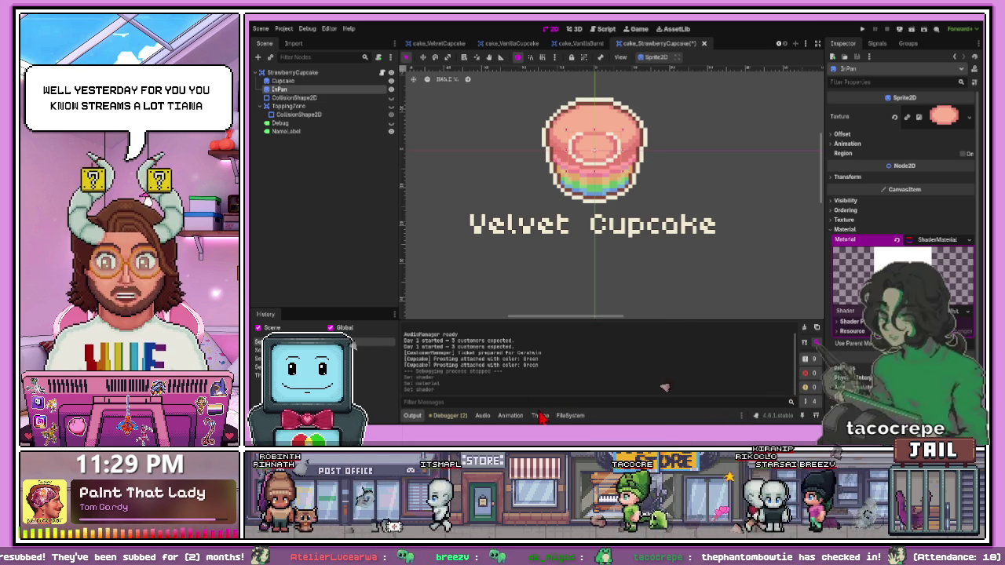
left_click(570, 415)
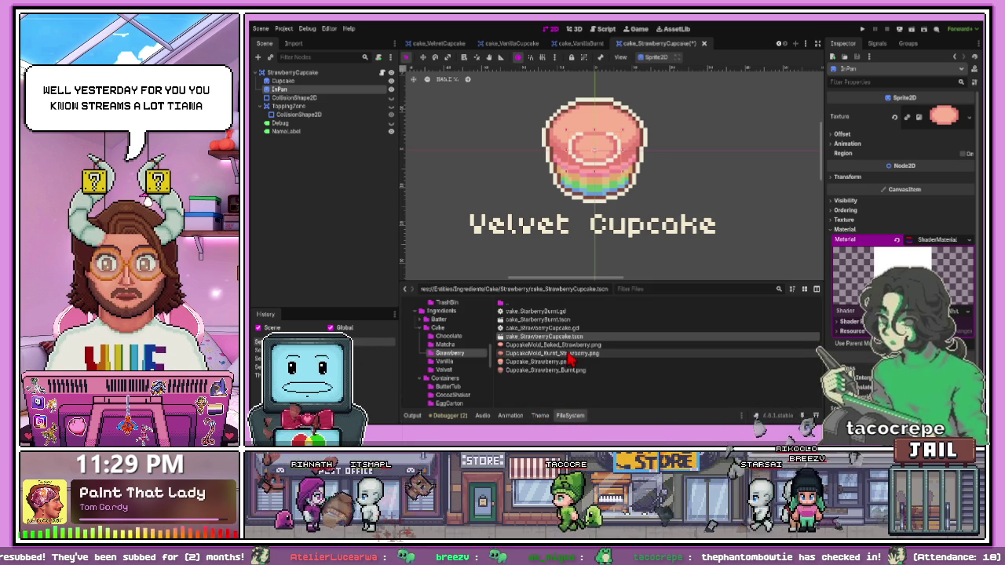
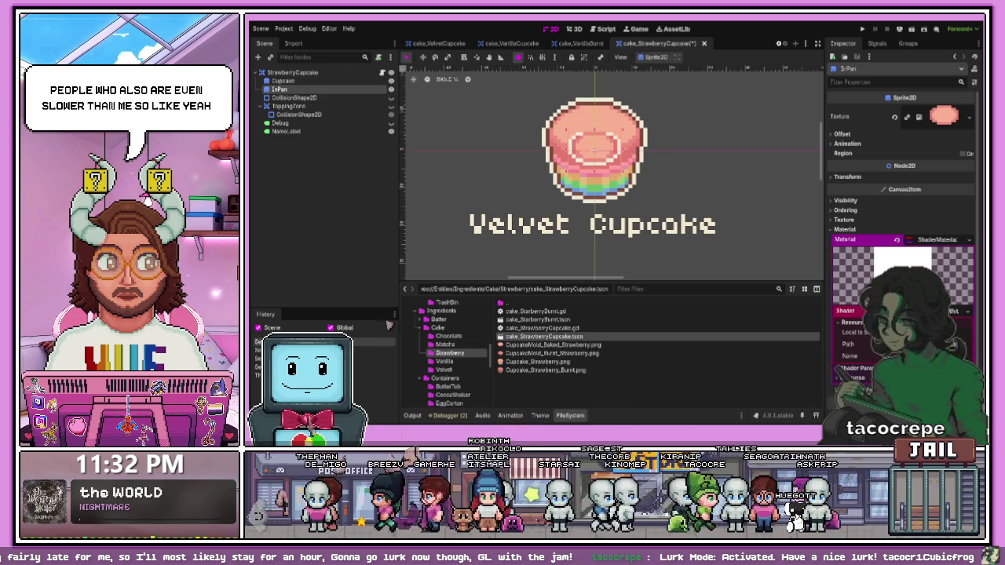
Switch from the Godot strawberry cupcake scene to the Cupcake Master script in Google Docs
scroll(903, 196, "down", 2)
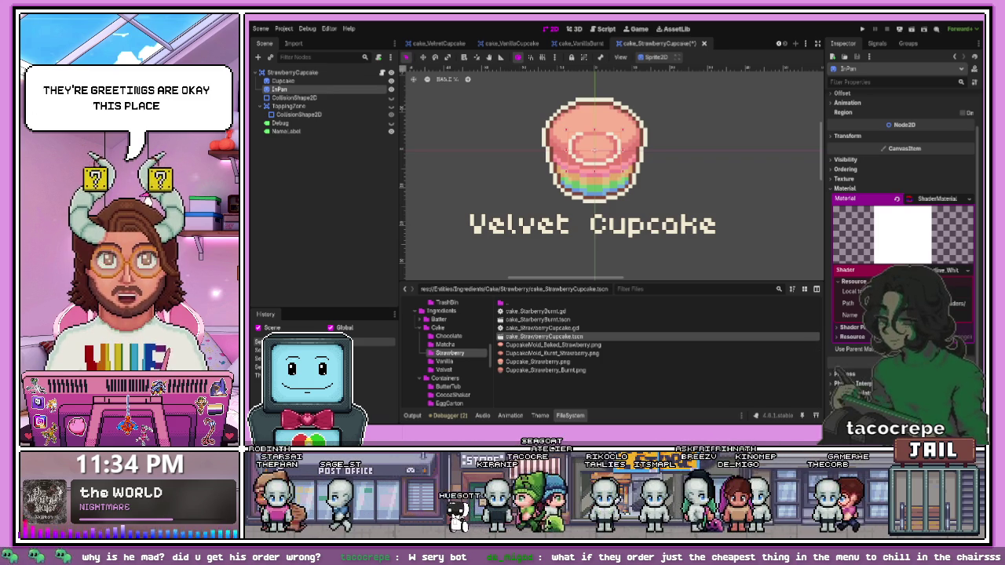
key("alt+Tab")
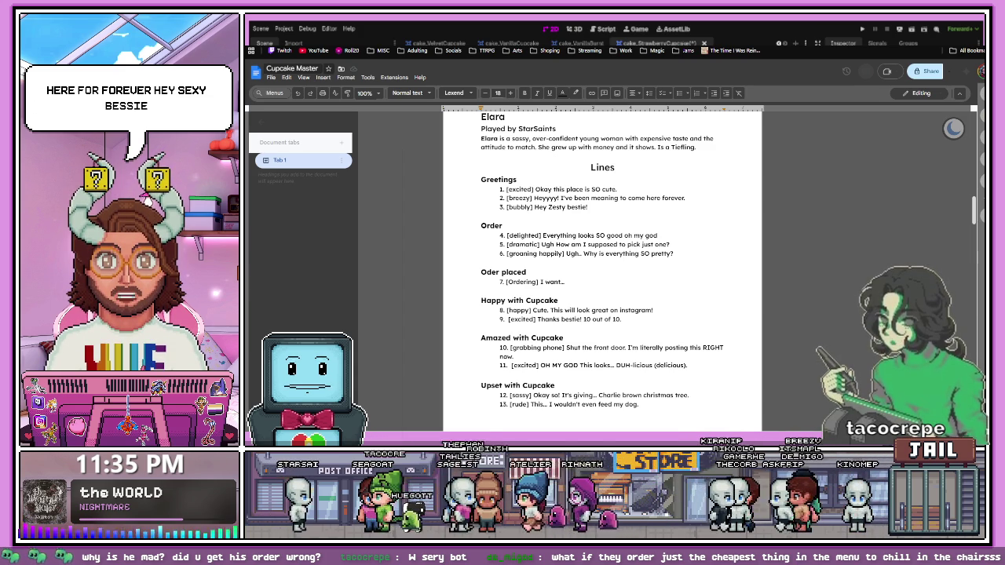
scroll(602, 267, "down", 1)
scroll(603, 267, "down", 1)
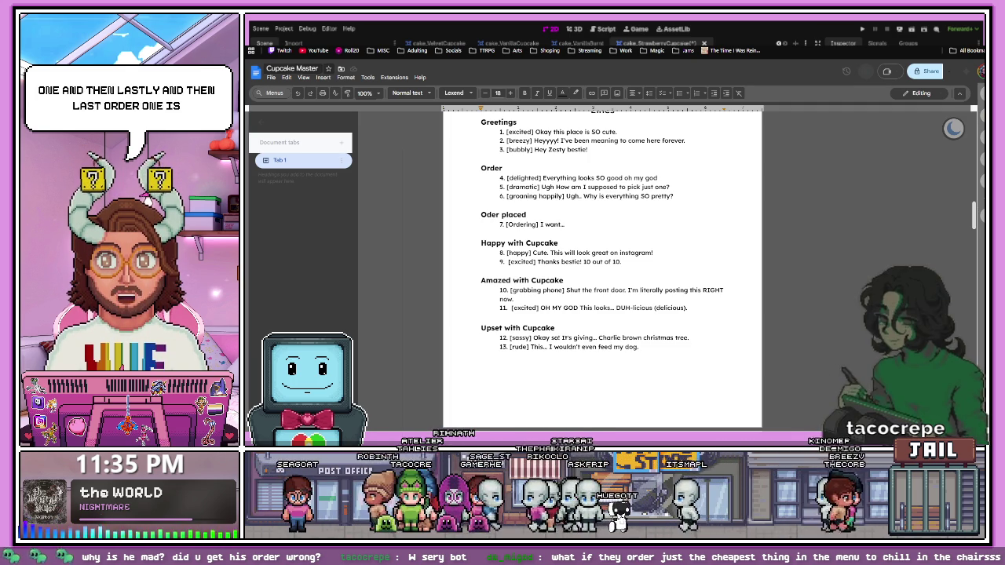
scroll(602, 271, "down", 1)
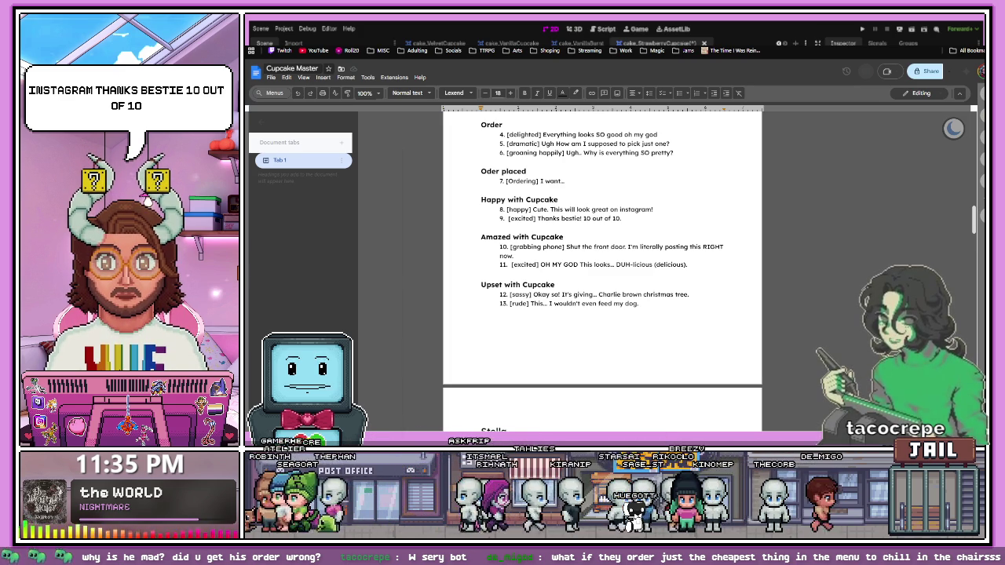
scroll(603, 267, "down", 1)
scroll(602, 267, "down", 4)
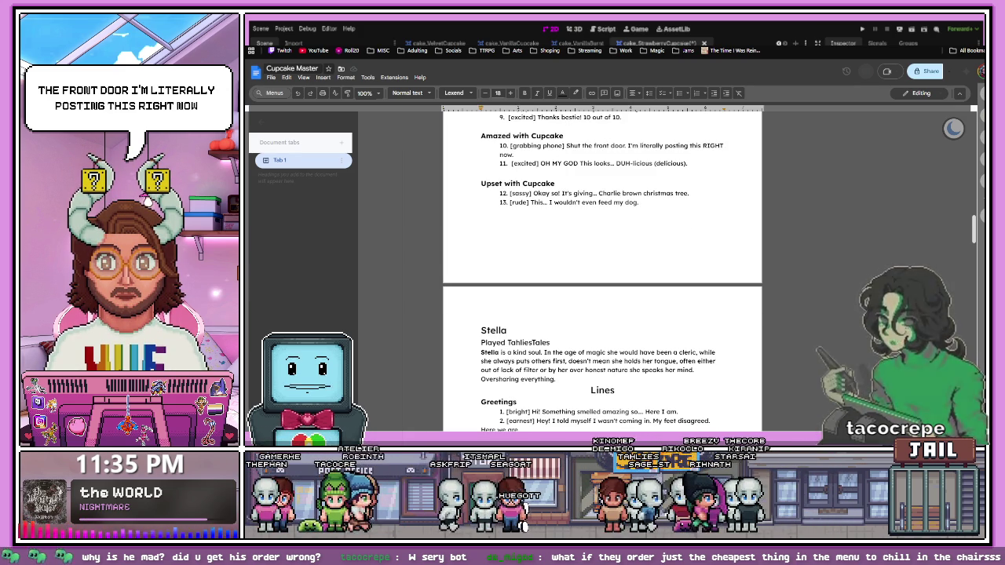
scroll(603, 269, "up", 1)
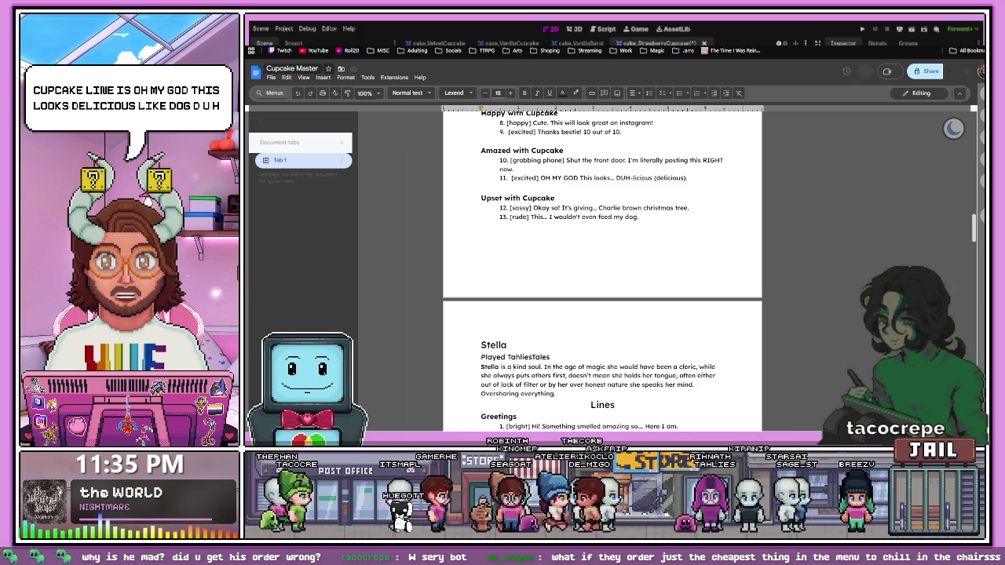
scroll(602, 269, "down", 1)
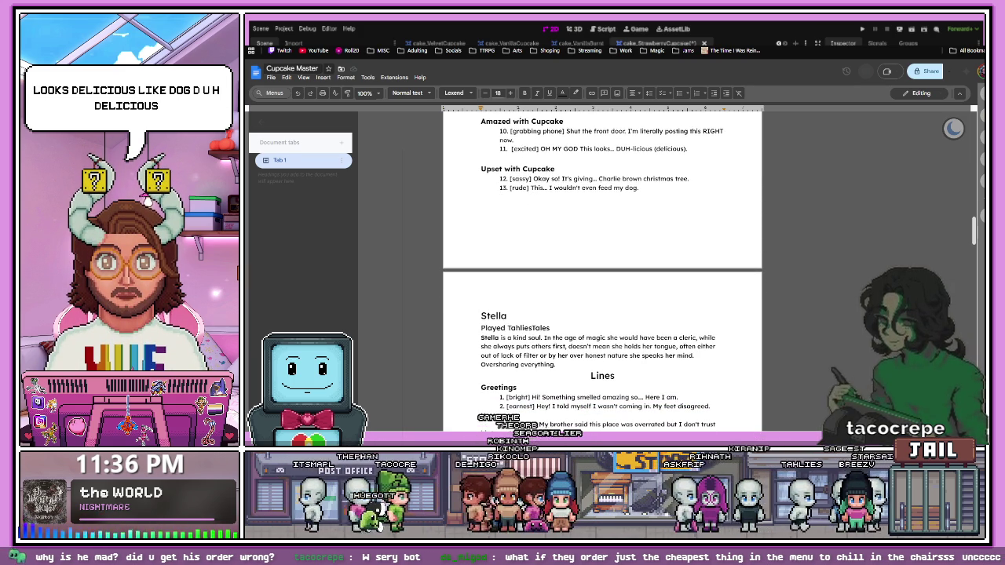
scroll(602, 270, "up", 3)
scroll(603, 270, "down", 2)
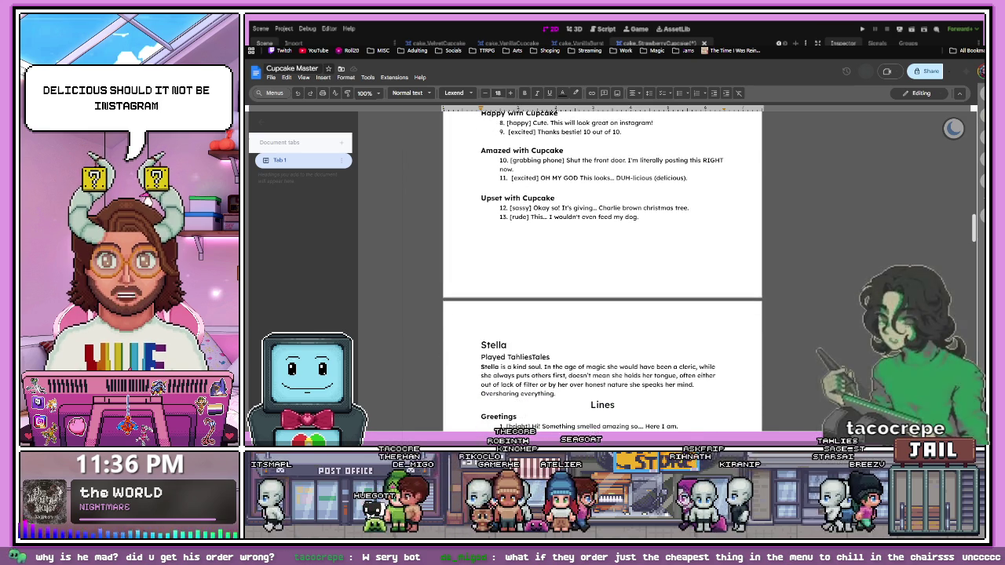
scroll(602, 269, "down", 2)
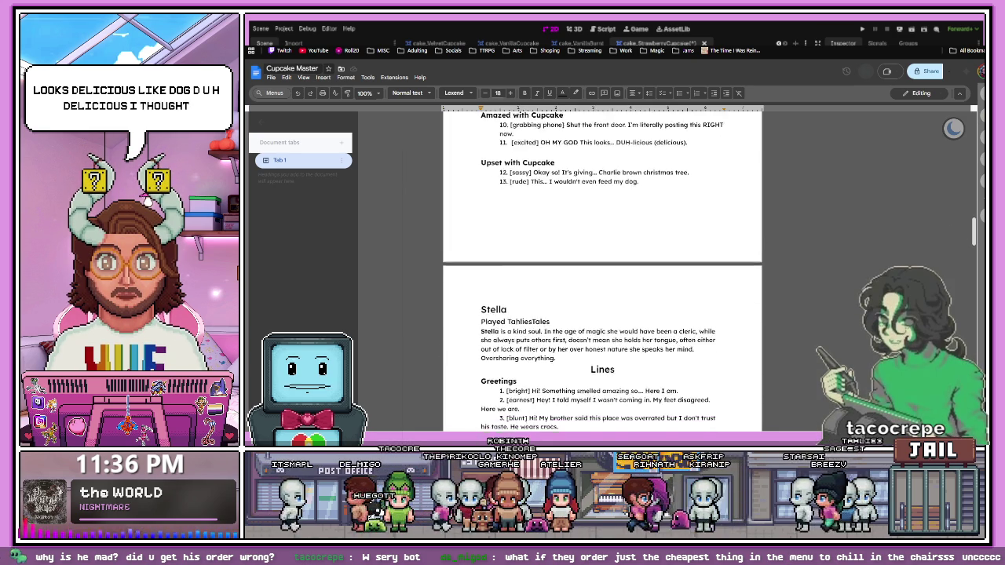
scroll(602, 269, "up", 2)
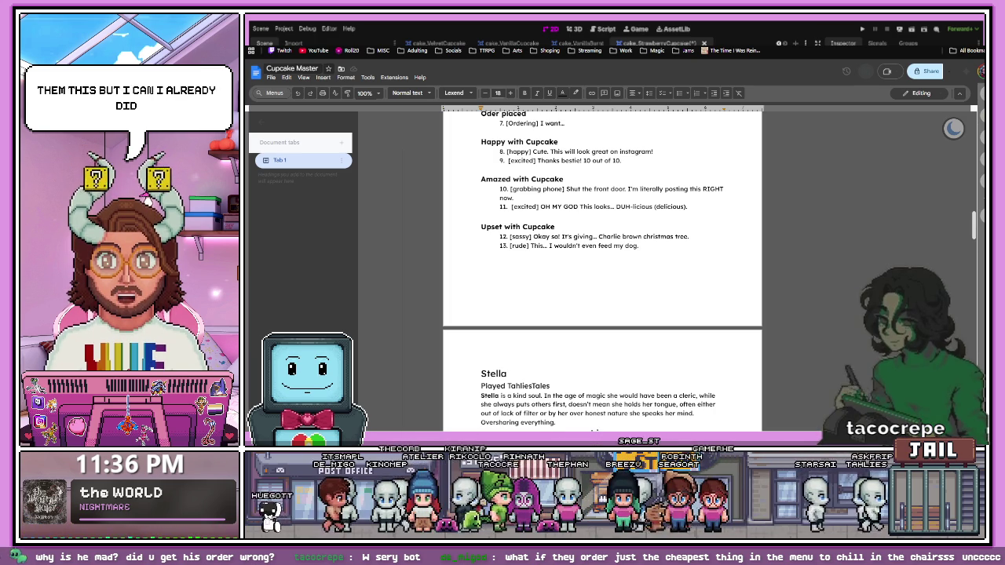
scroll(602, 267, "up", 1)
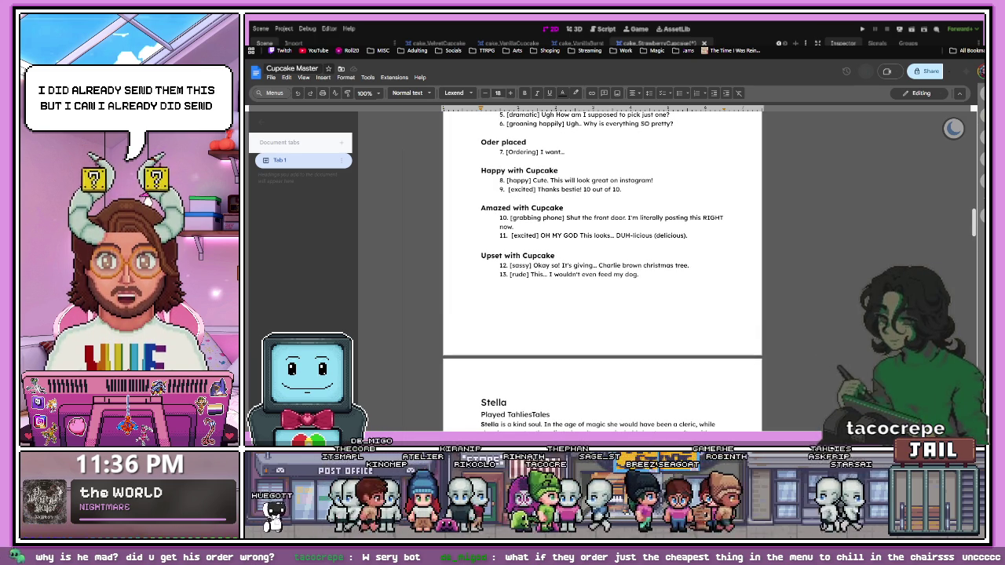
scroll(602, 267, "down", 2)
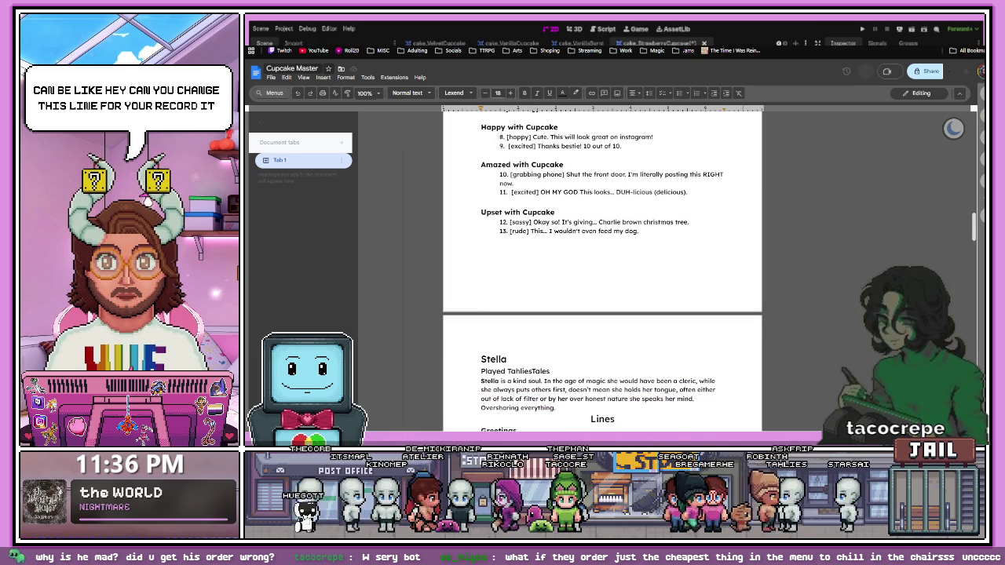
scroll(602, 267, "down", 1)
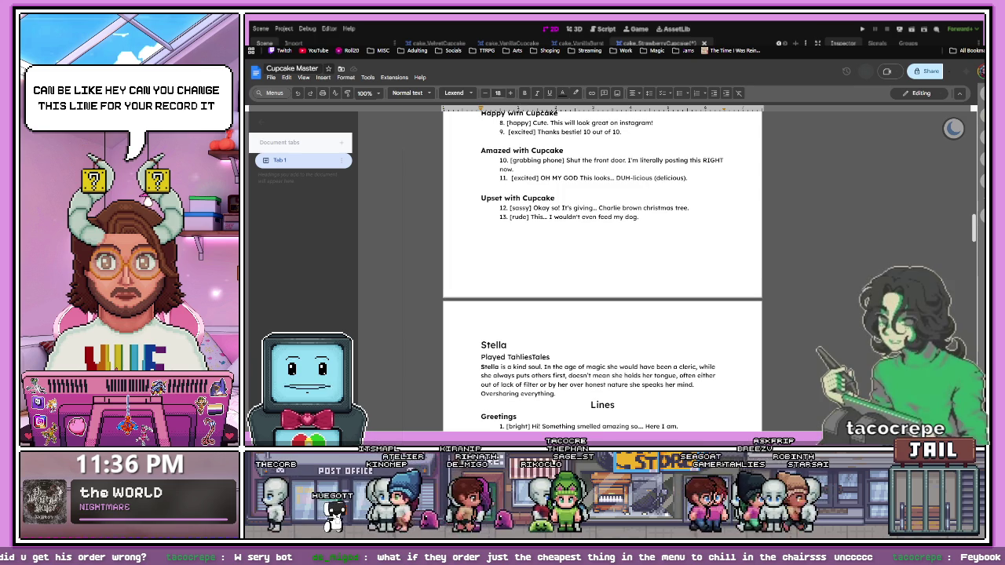
scroll(603, 267, "up", 2)
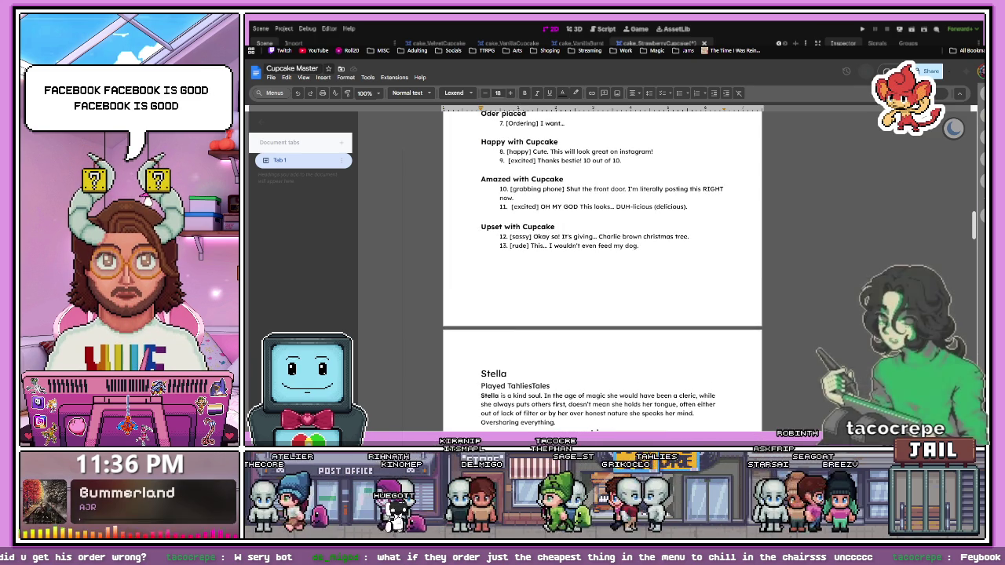
Replace 'instagram' with 'Feybook' in Elara's line 8, then place the cursor after line 13
double_click(640, 151)
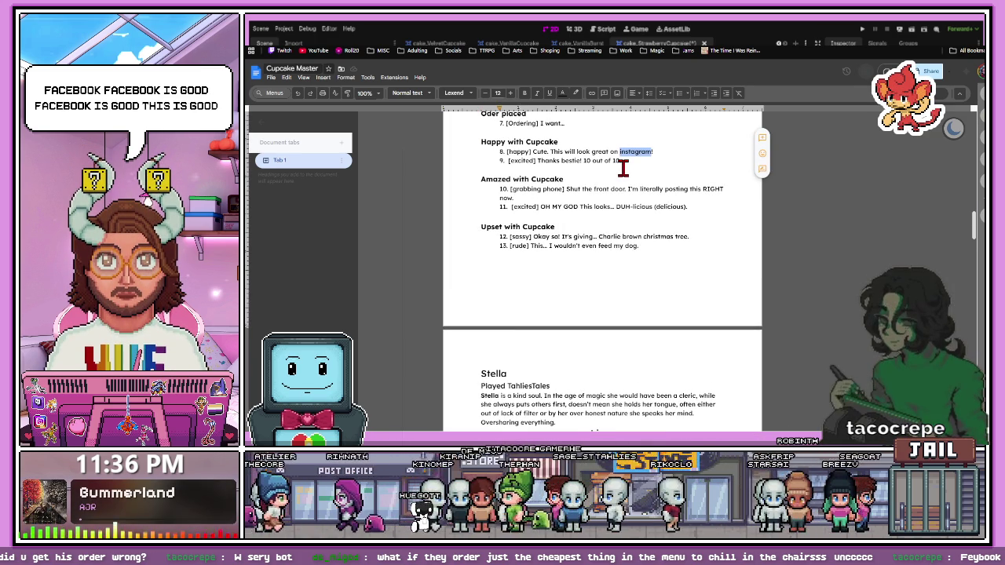
type("Feybook")
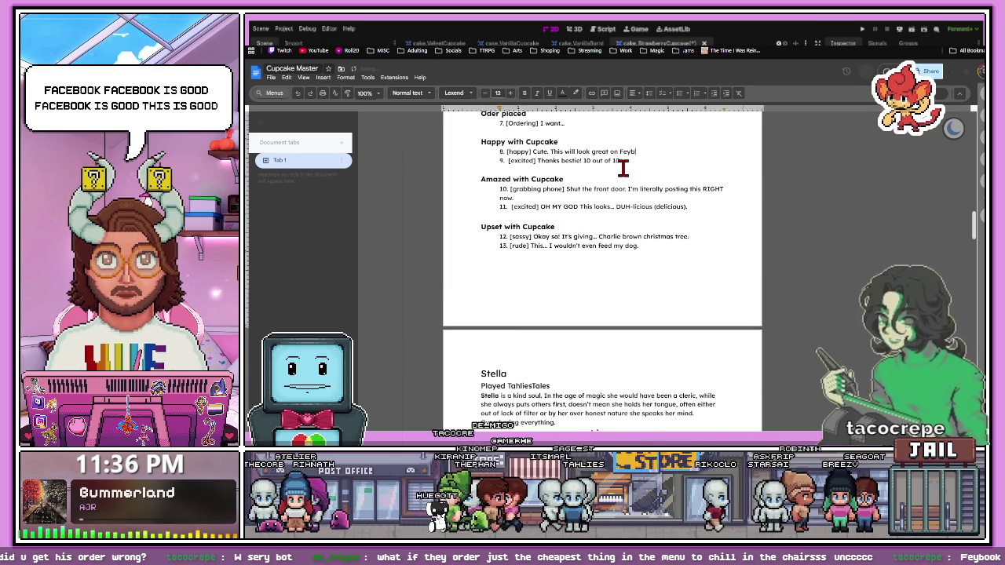
left_click(614, 265)
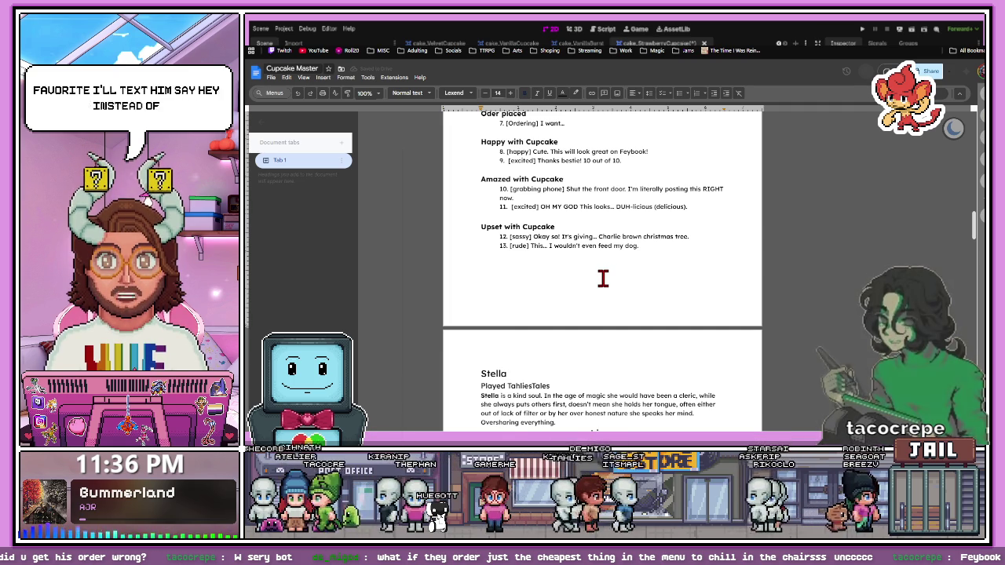
scroll(602, 278, "down", 1)
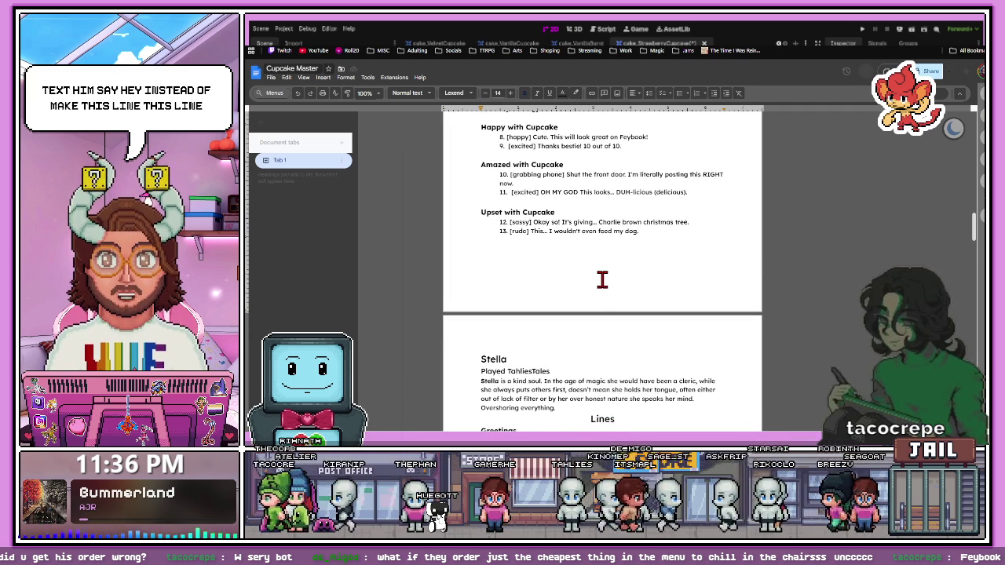
left_click(645, 237)
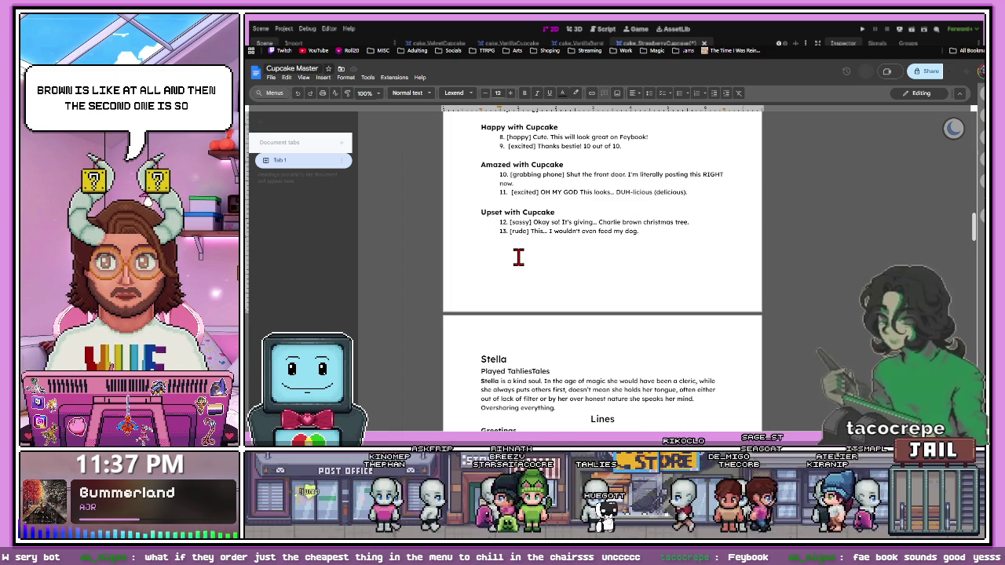
left_click(562, 213)
key("Up")
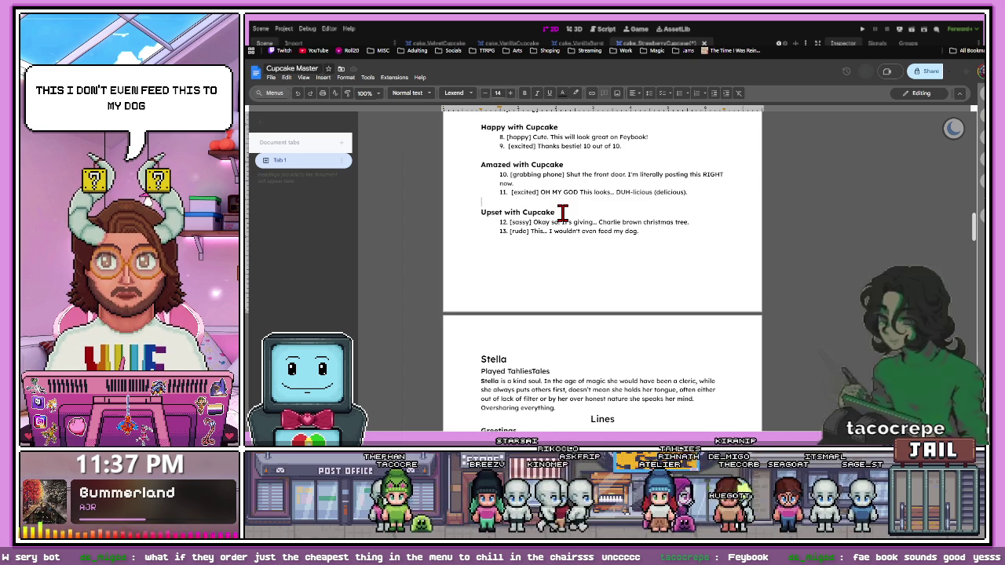
scroll(512, 322, "down", 3)
scroll(515, 322, "down", 3)
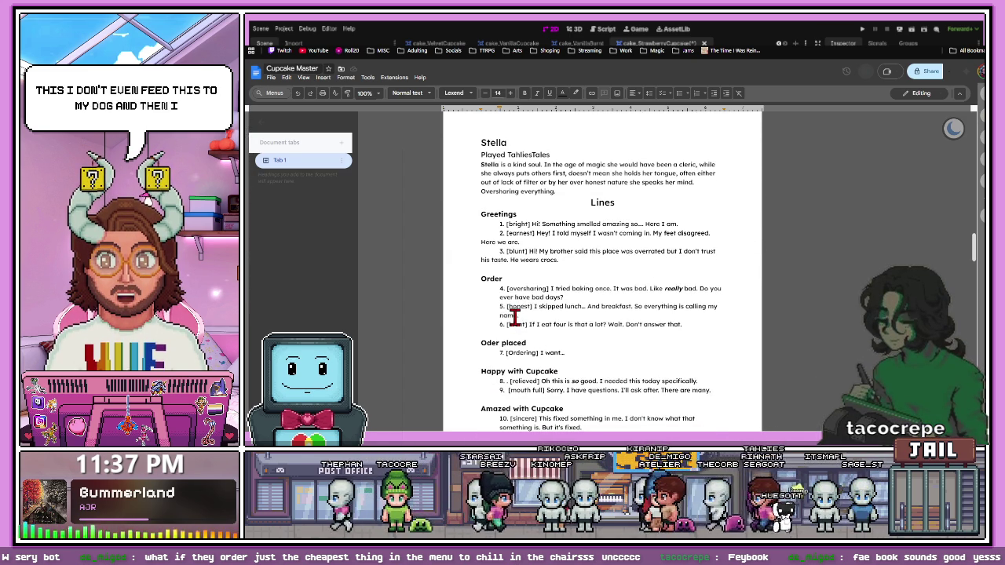
scroll(514, 317, "down", 1)
scroll(515, 317, "up", 1)
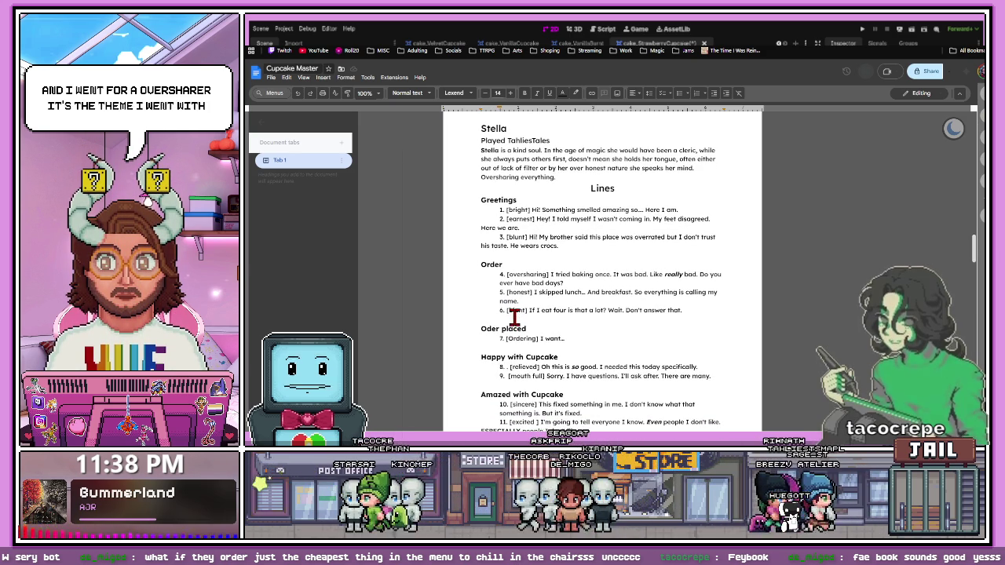
scroll(533, 308, "down", 1)
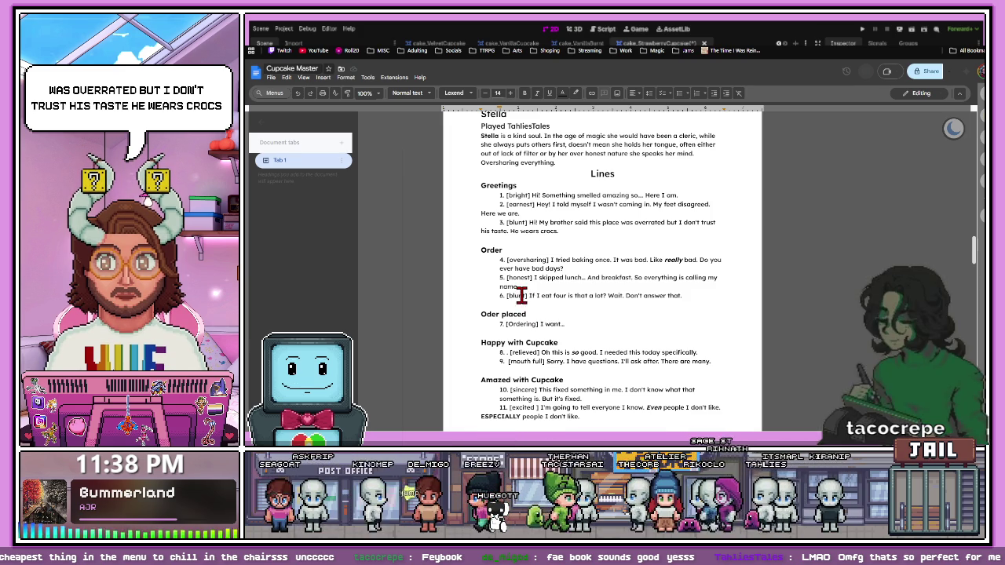
scroll(522, 296, "down", 1)
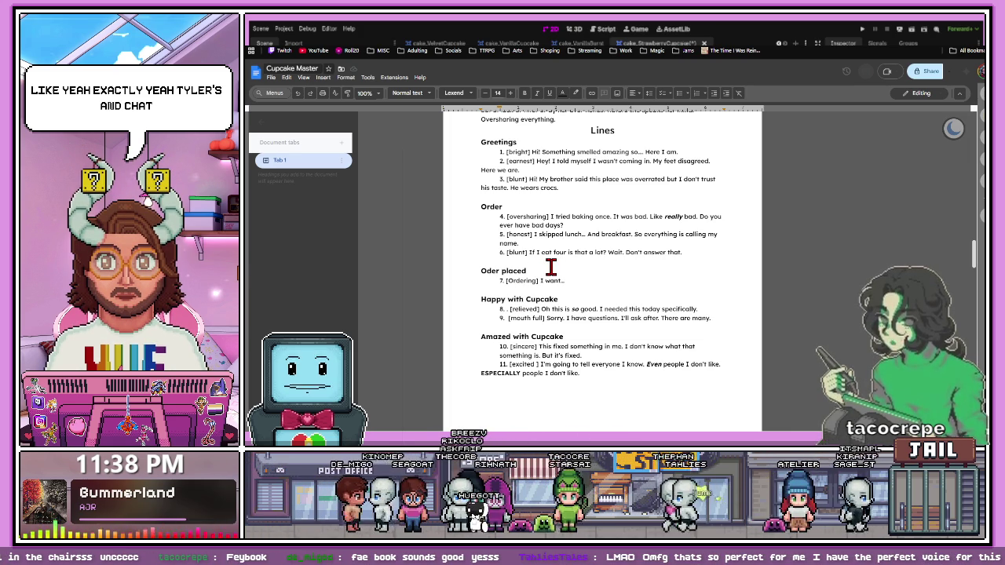
scroll(551, 267, "down", 1)
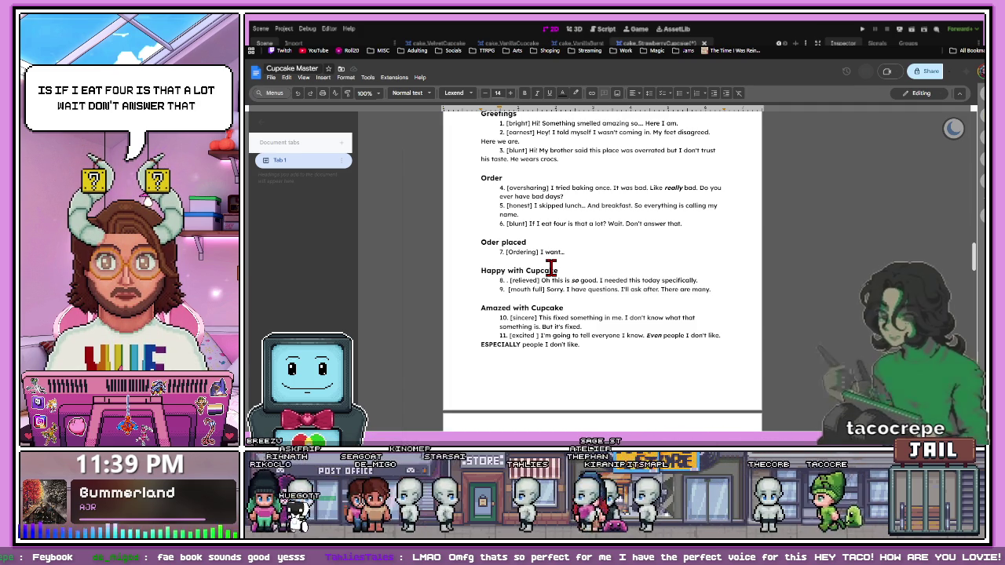
scroll(541, 252, "down", 2)
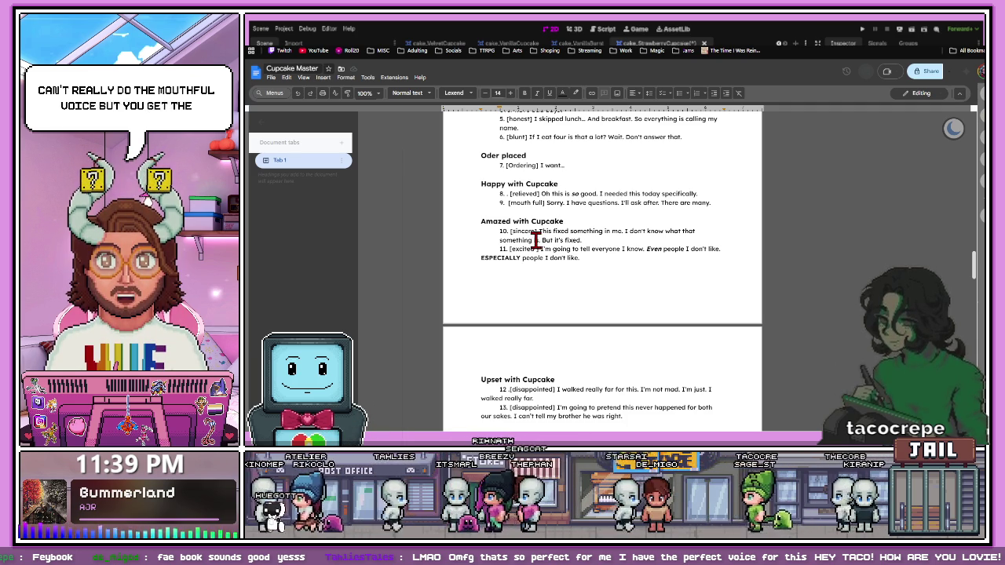
scroll(536, 242, "down", 1)
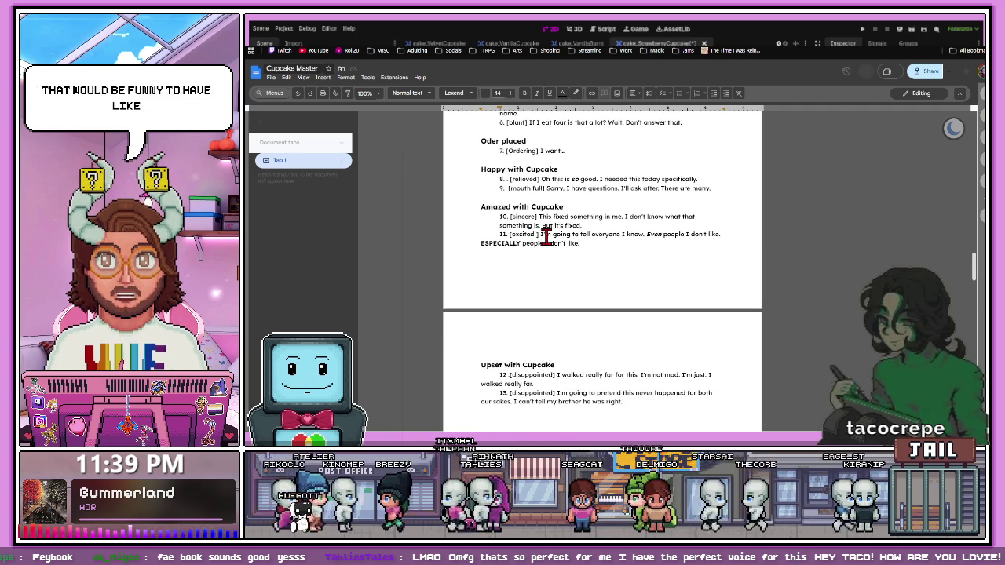
scroll(550, 235, "down", 2)
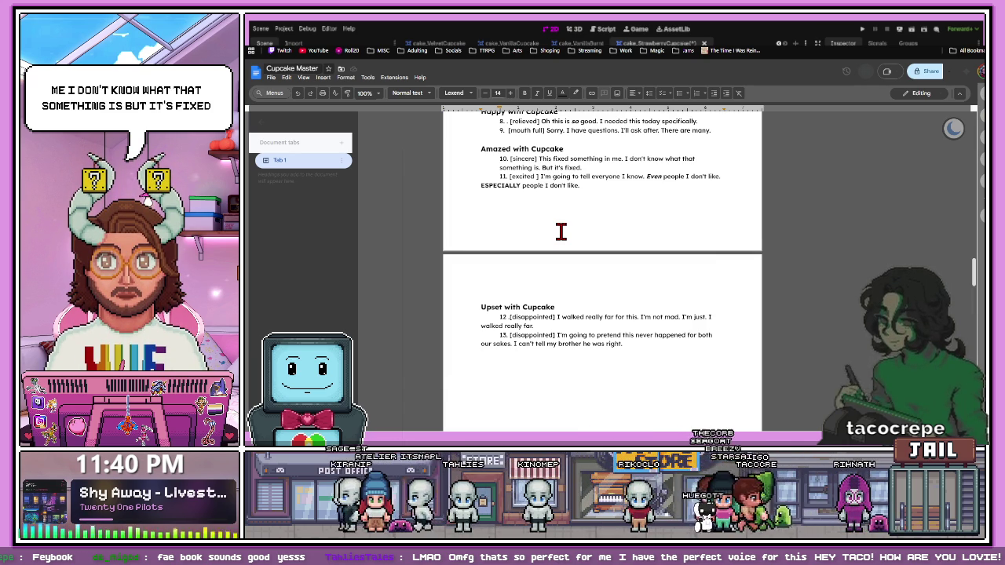
scroll(561, 231, "up", 1)
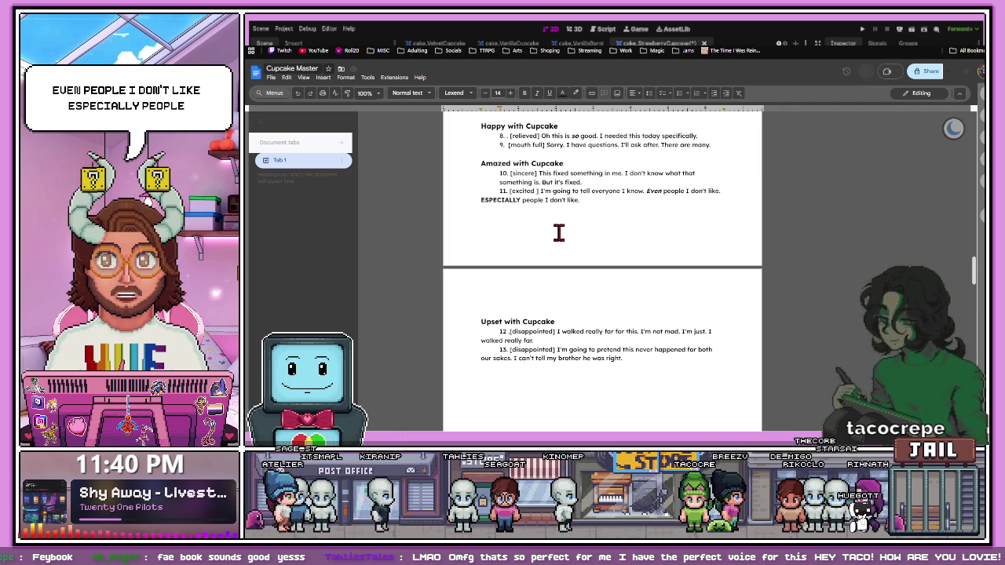
scroll(558, 233, "down", 2)
scroll(558, 233, "down", 1)
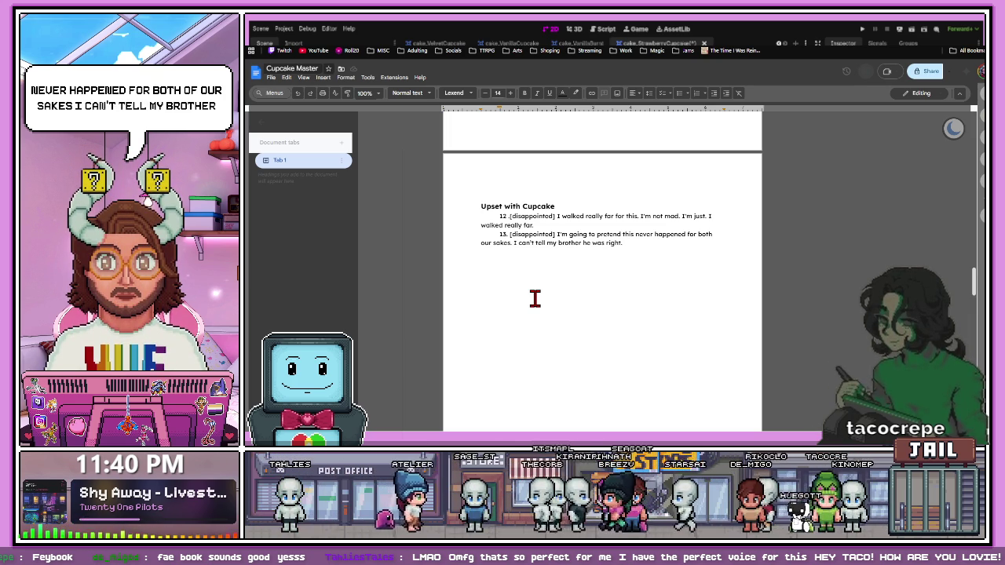
scroll(568, 257, "down", 10)
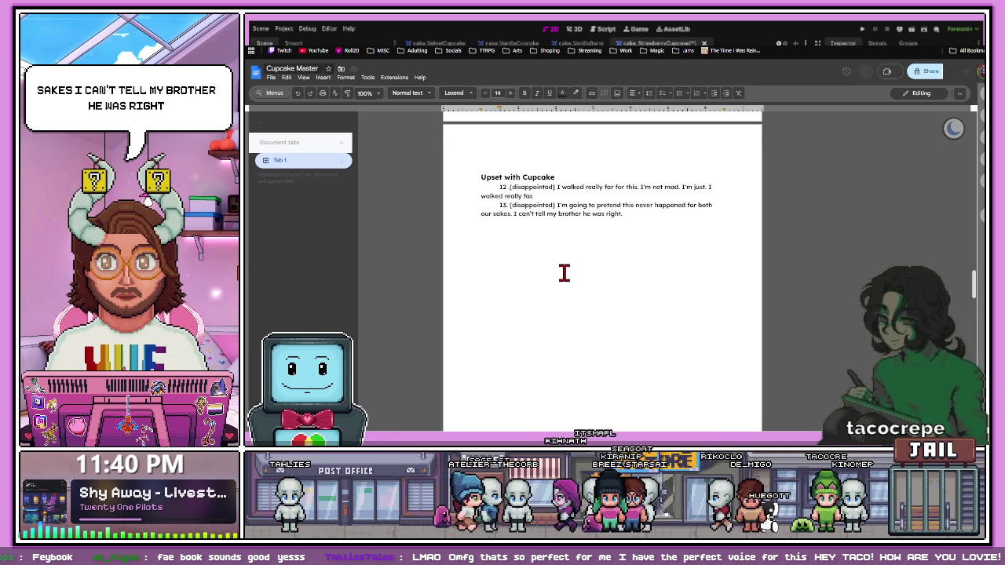
scroll(561, 289, "up", 10)
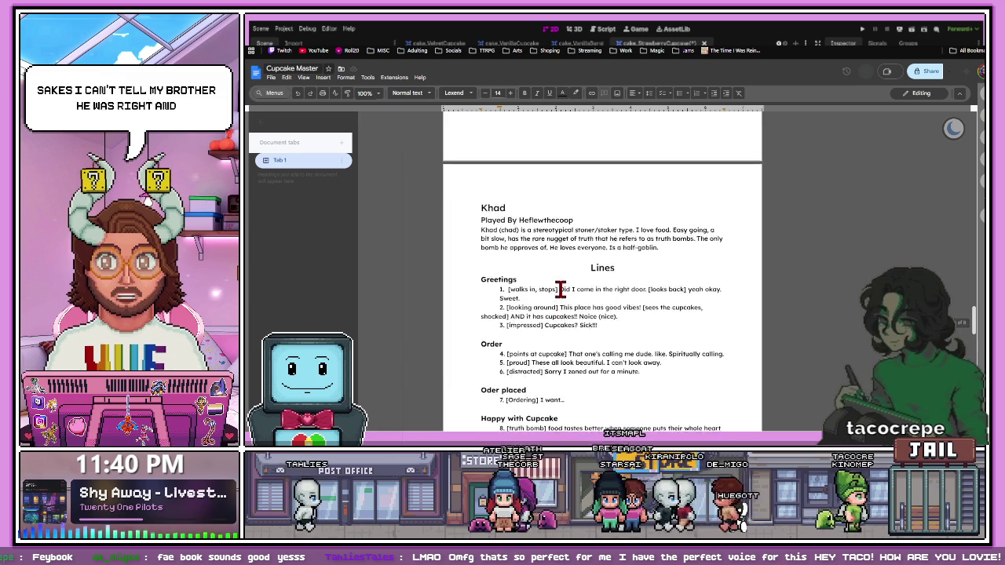
scroll(561, 289, "up", 5)
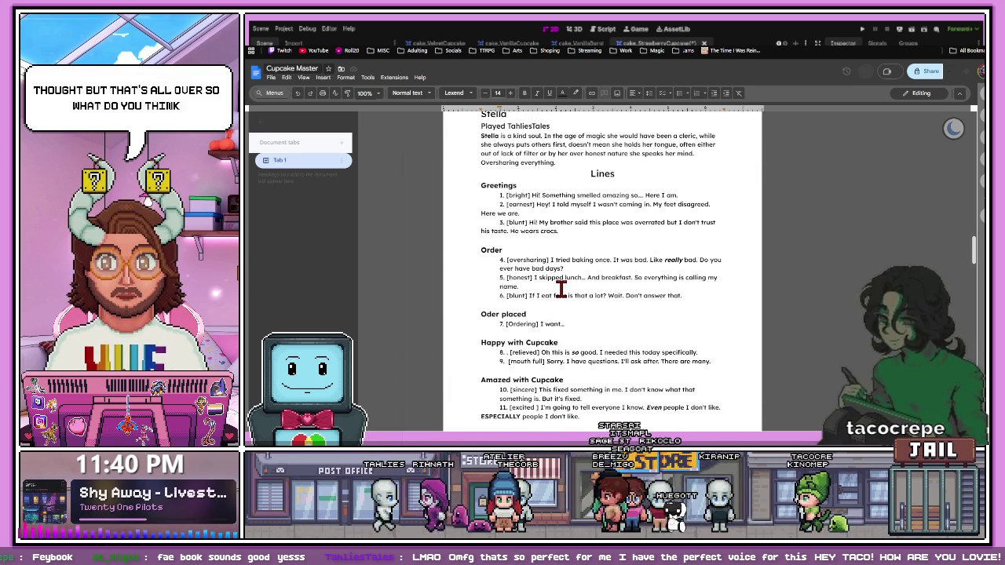
scroll(561, 289, "down", 15)
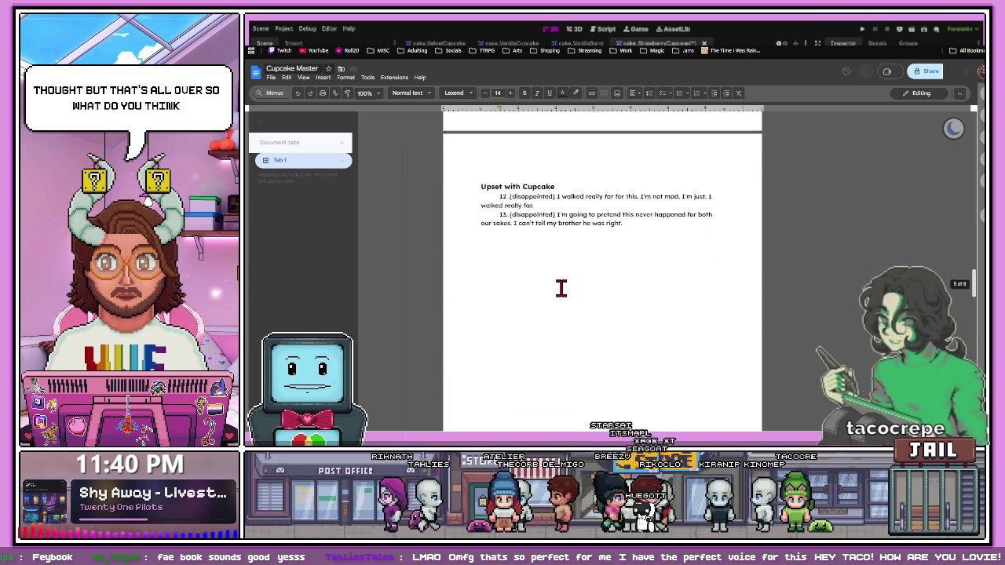
scroll(561, 289, "down", 5)
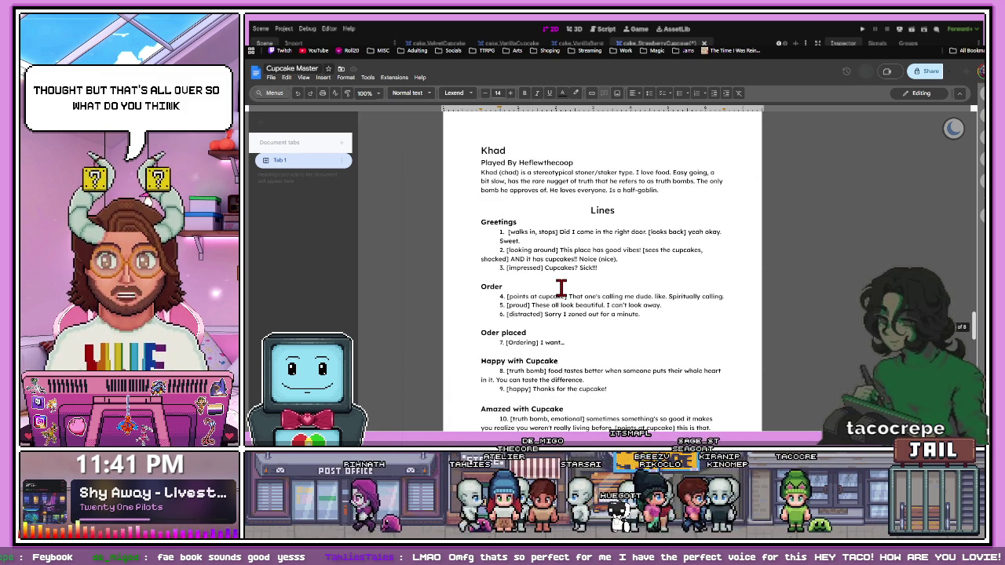
scroll(560, 289, "down", 1)
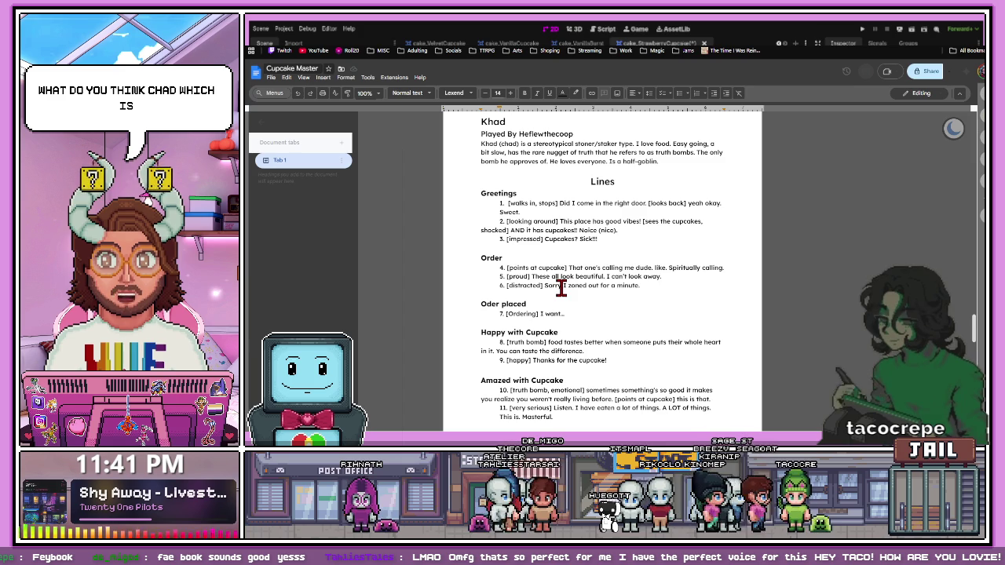
scroll(560, 289, "down", 4)
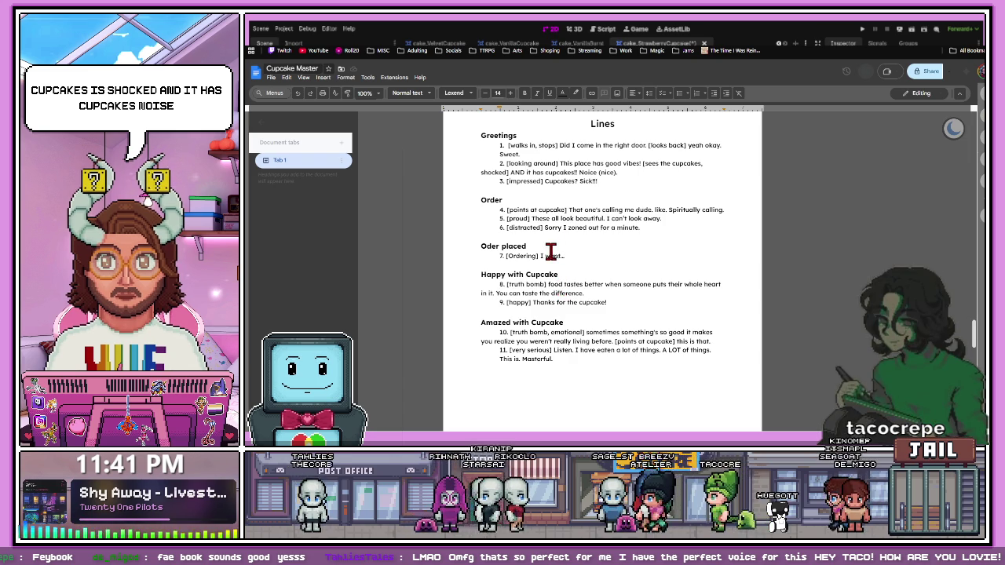
scroll(550, 250, "up", 1)
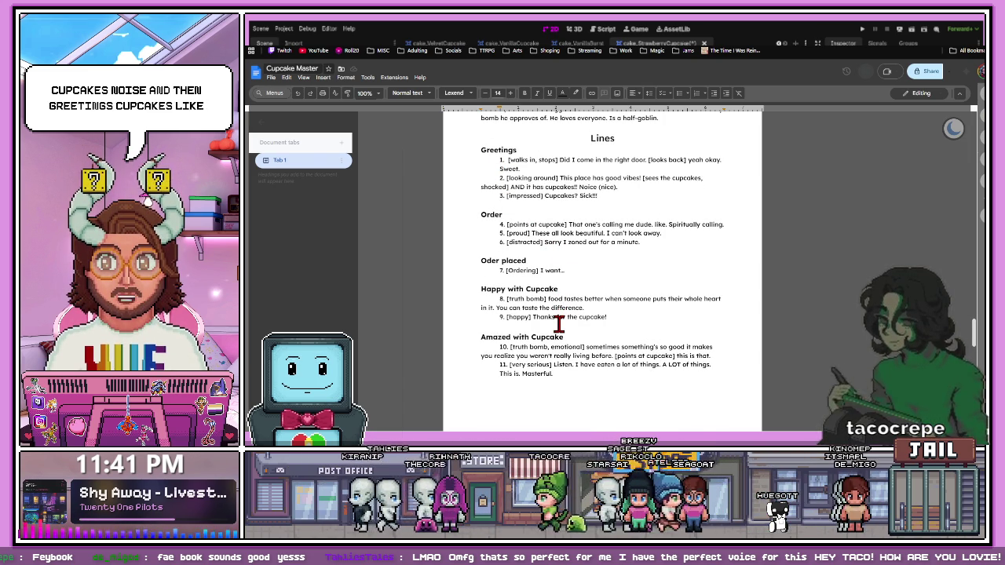
scroll(597, 240, "down", 1)
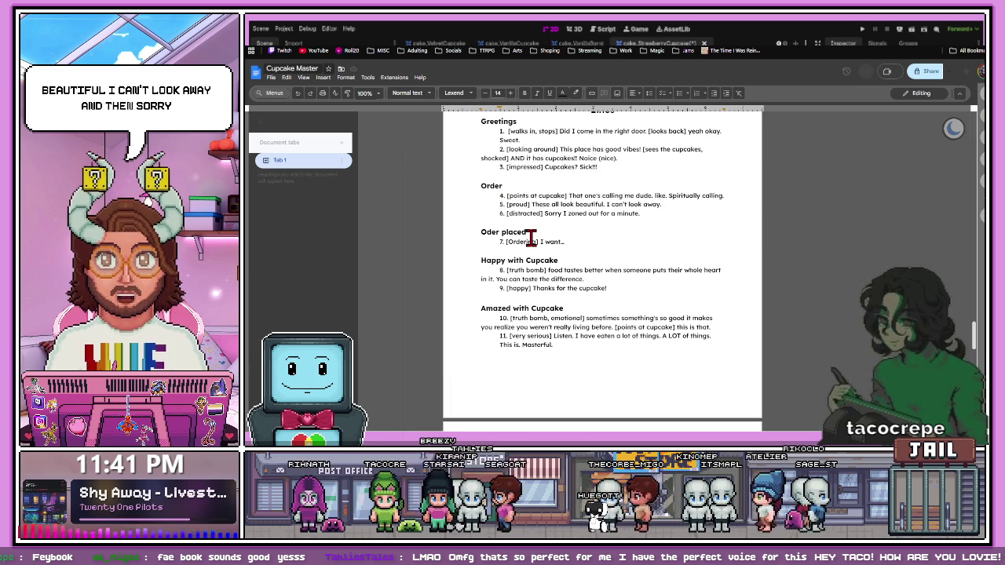
Add a period after 'This is' in Khad's line 11 so it reads 'This is. Masterful.'
scroll(537, 256, "down", 2)
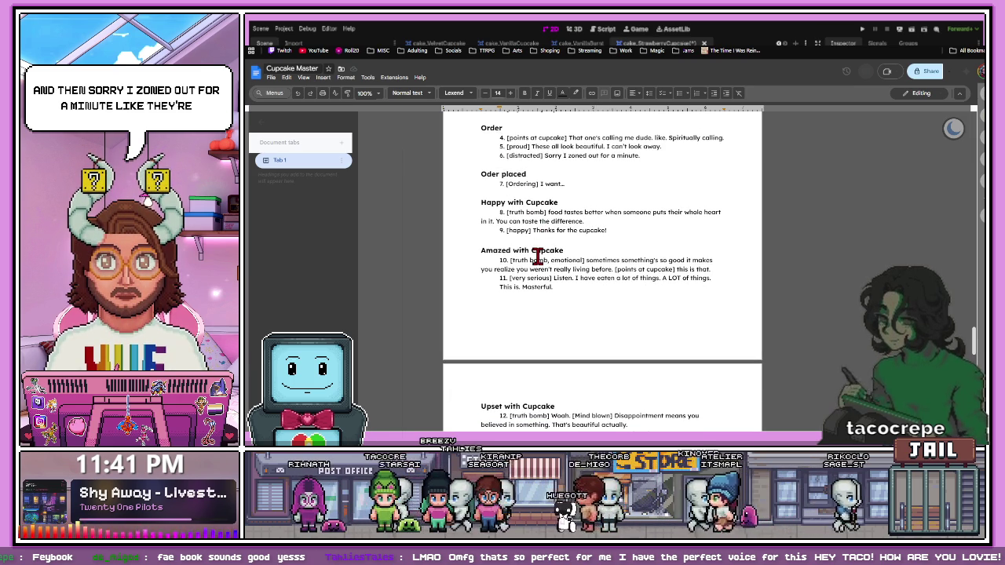
scroll(538, 256, "down", 1)
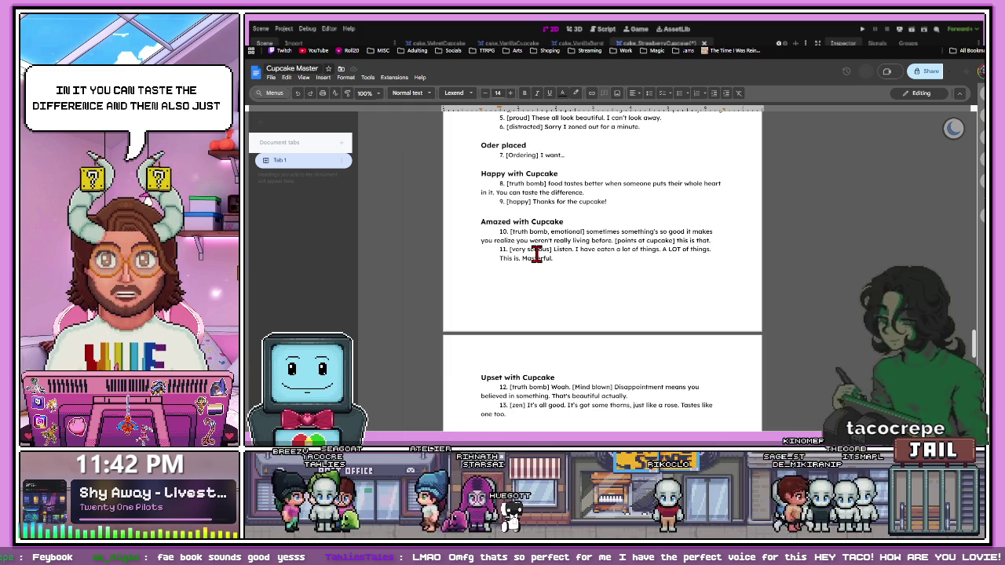
scroll(534, 236, "down", 1)
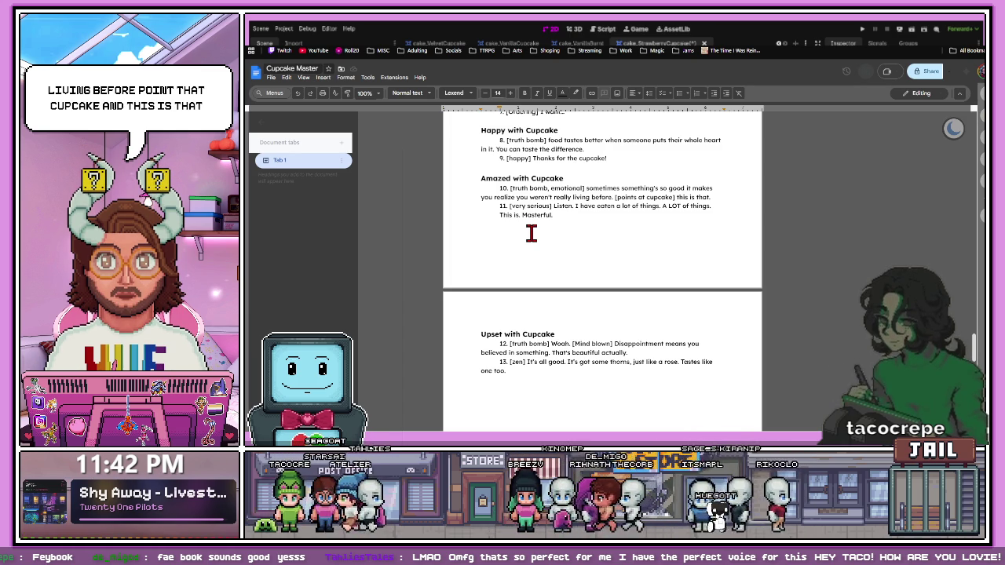
left_click(522, 216)
type(".")
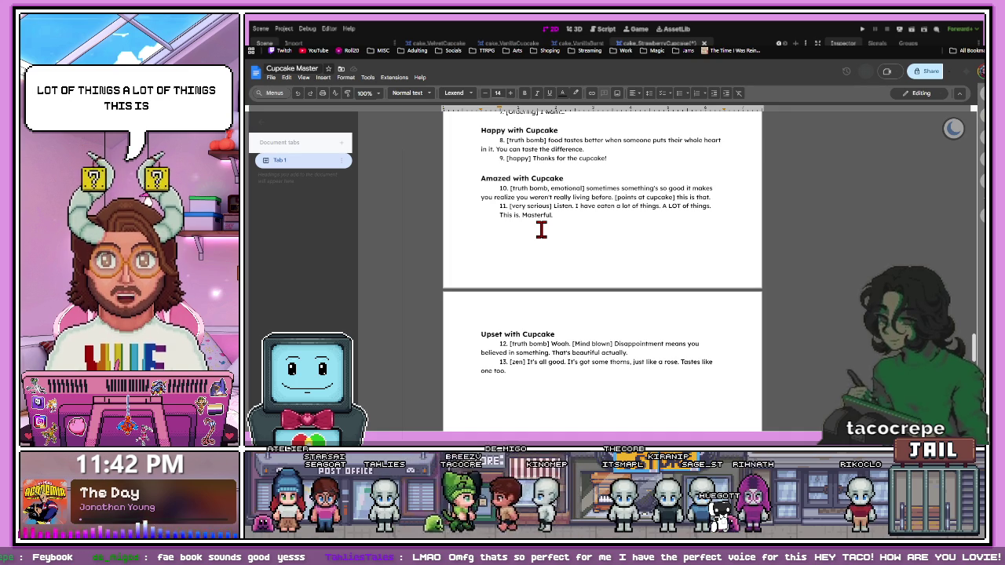
scroll(541, 229, "down", 3)
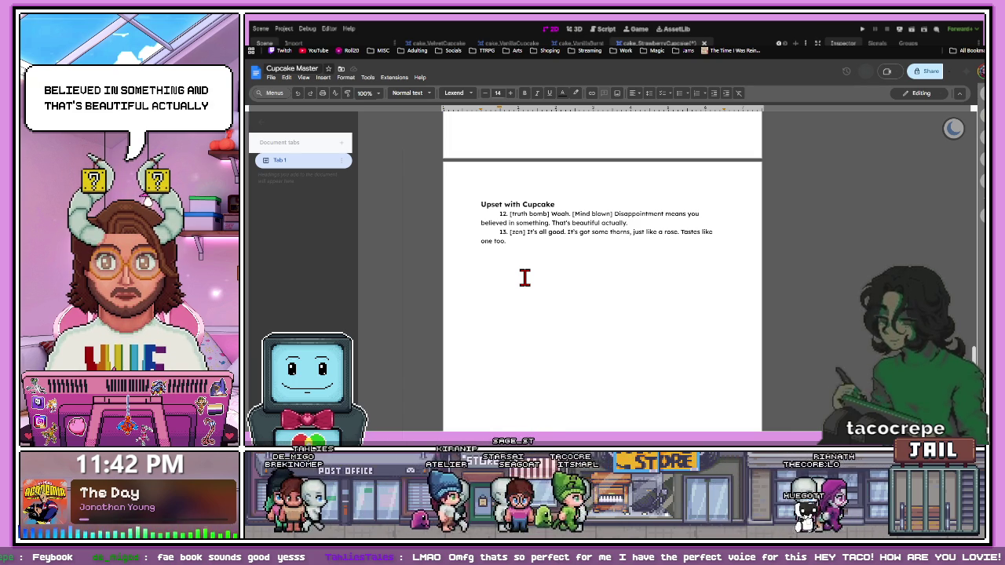
scroll(525, 277, "down", 3)
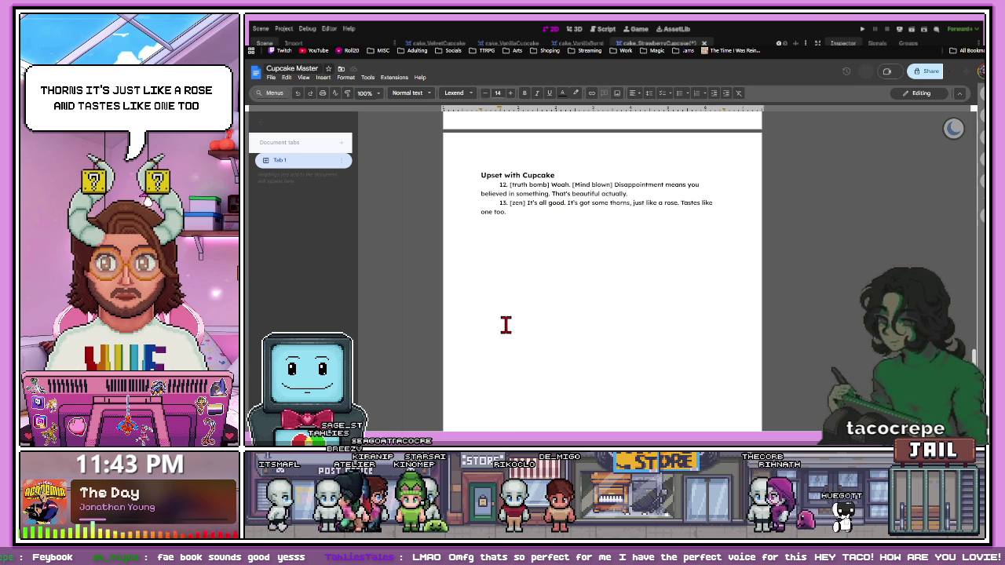
Look over Khad's Upset lines, then return to the Godot StrawberryCupcake scene
scroll(506, 325, "down", 5)
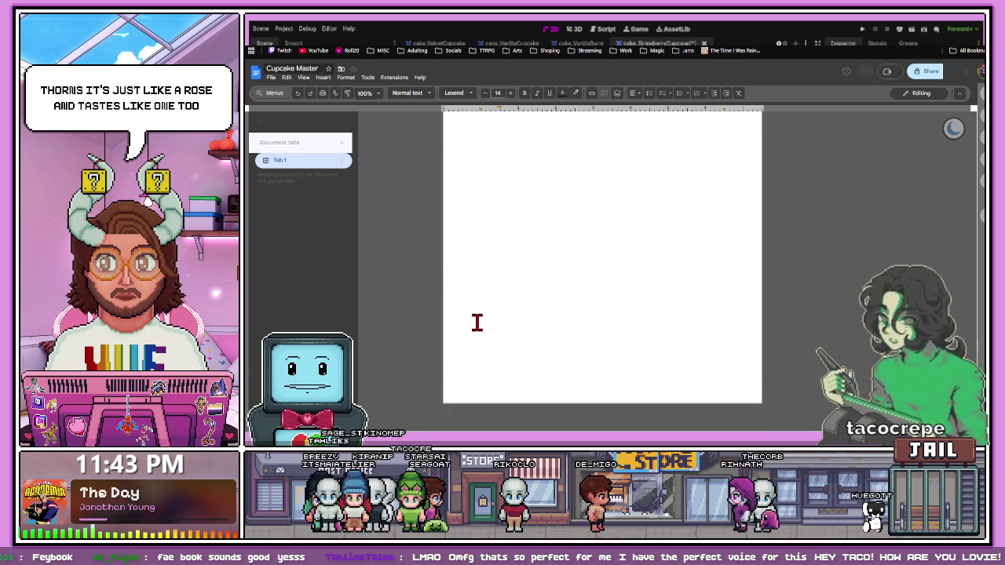
scroll(476, 323, "down", 2)
scroll(477, 322, "up", 3)
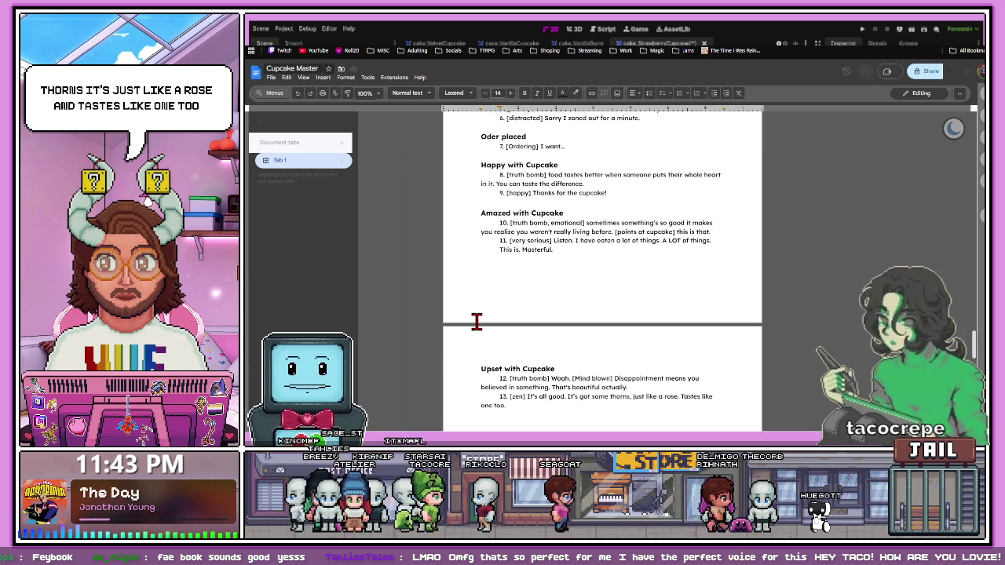
scroll(477, 322, "down", 1)
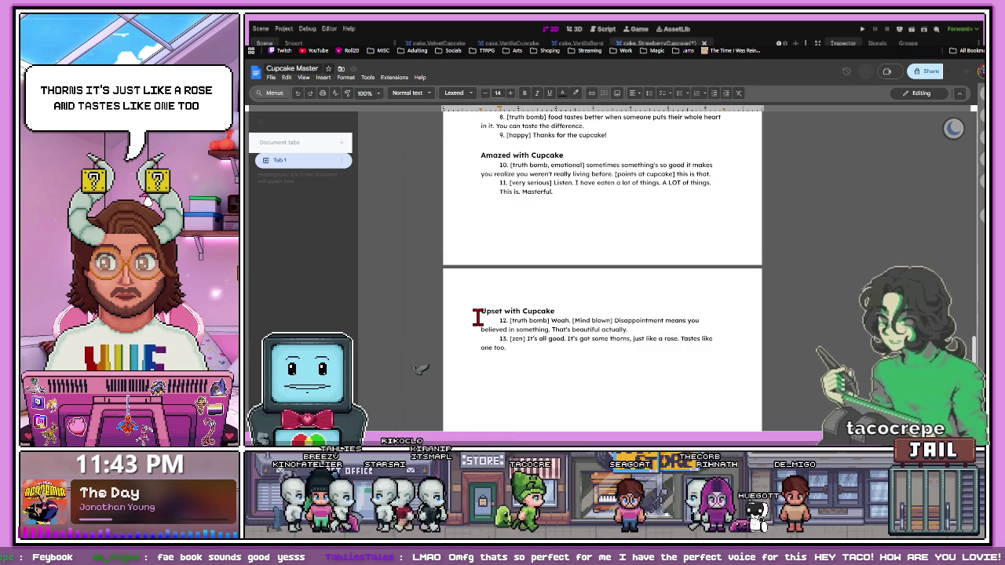
scroll(477, 316, "down", 1)
scroll(477, 318, "down", 1)
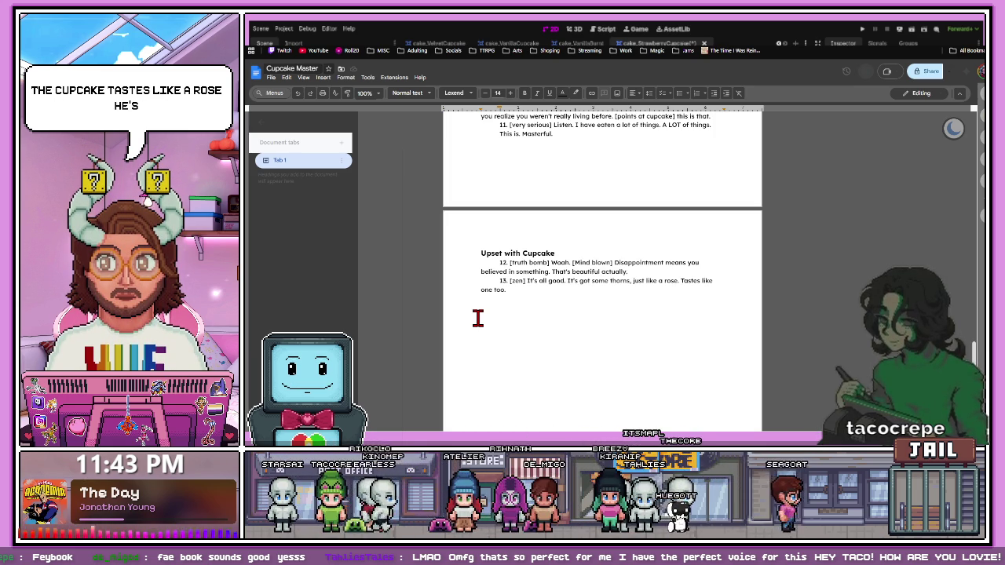
scroll(516, 263, "down", 3)
scroll(516, 262, "up", 3)
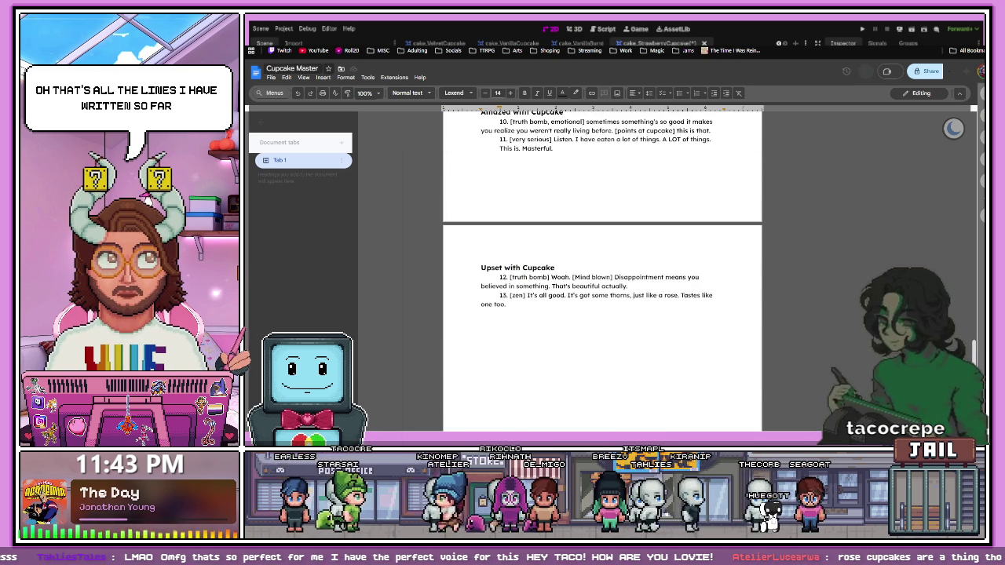
key("alt+Tab")
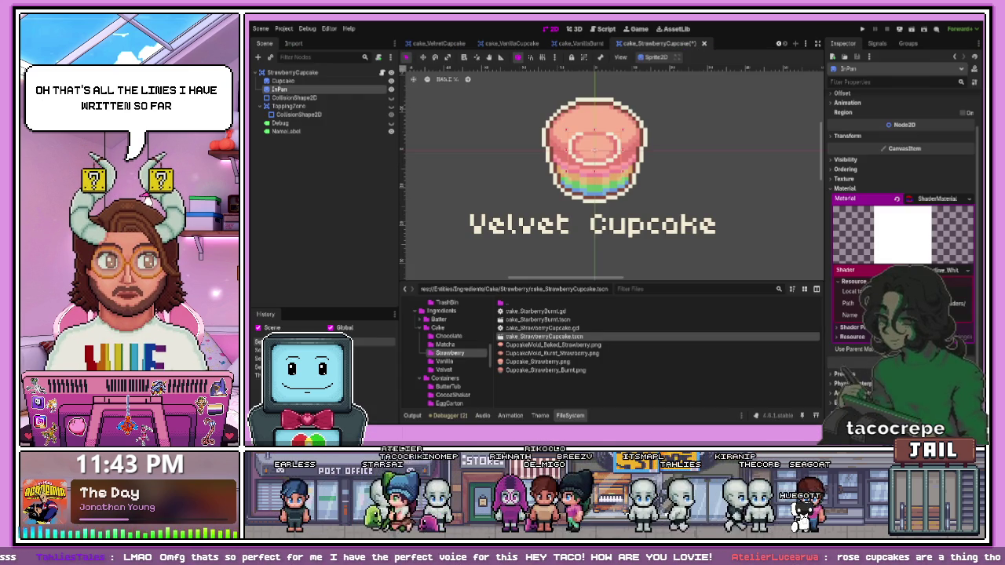